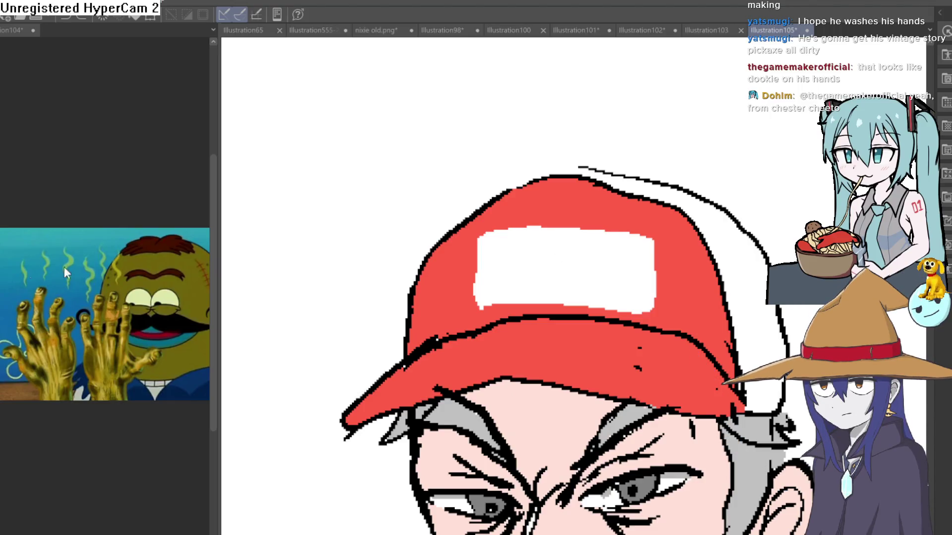
Step: Zoom in on the red cap's white patch and hand-letter a dark navy B at its left end
{"action": "scroll", "coordinate": [535, 246], "scroll_direction": "up", "scroll_amount": 5}
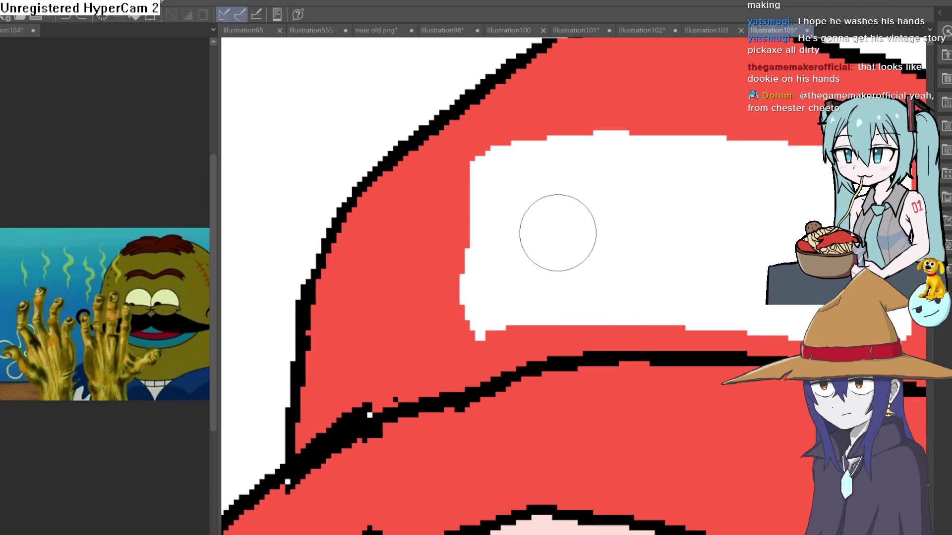
{"action": "scroll", "coordinate": [511, 172], "scroll_direction": "down", "scroll_amount": 5}
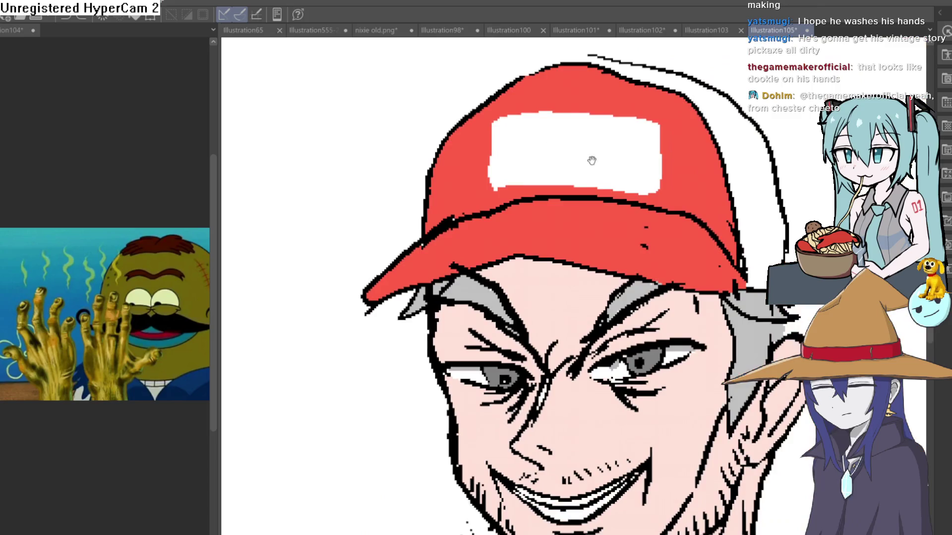
{"action": "scroll", "coordinate": [638, 137], "scroll_direction": "down", "scroll_amount": 3}
{"action": "scroll", "coordinate": [600, 243], "scroll_direction": "up", "scroll_amount": 1}
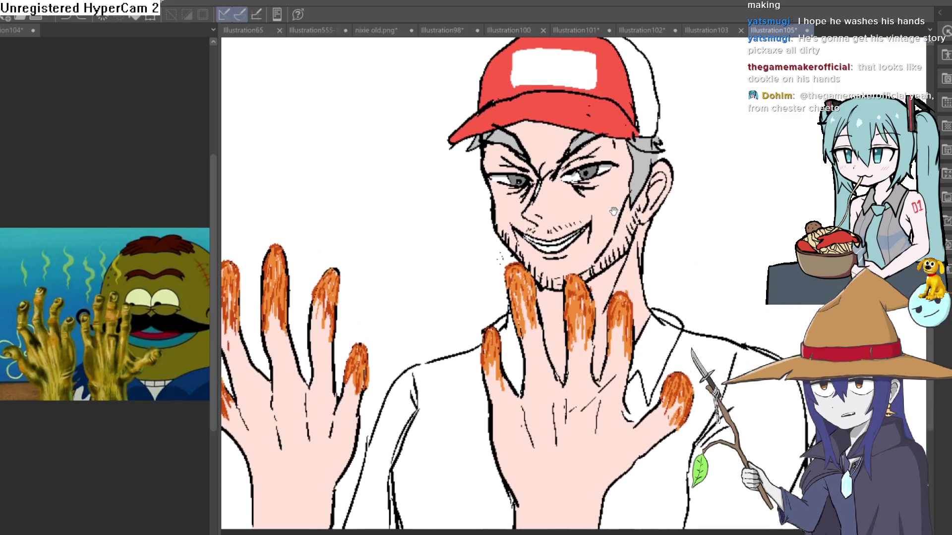
{"action": "mouse_move", "coordinate": [600, 243]}
{"action": "left_mouse_down"}
{"action": "mouse_move", "coordinate": [637, 223]}
{"action": "mouse_move", "coordinate": [586, 214]}
{"action": "mouse_move", "coordinate": [572, 390]}
{"action": "left_mouse_up"}
{"action": "scroll", "coordinate": [601, 245], "scroll_direction": "up", "scroll_amount": 5}
{"action": "mouse_move", "coordinate": [447, 177]}
{"action": "left_mouse_down"}
{"action": "mouse_move", "coordinate": [448, 207]}
{"action": "mouse_move", "coordinate": [421, 201]}
{"action": "left_mouse_up"}
{"action": "mouse_move", "coordinate": [436, 155]}
{"action": "left_mouse_down"}
{"action": "mouse_move", "coordinate": [439, 195]}
{"action": "mouse_move", "coordinate": [424, 182]}
{"action": "left_mouse_up"}
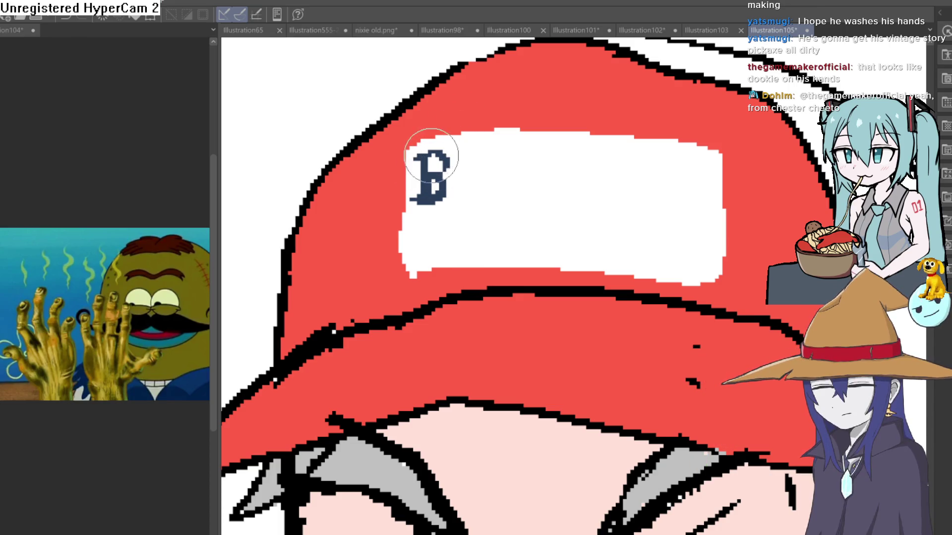
Step: Hand-letter 'u' and 'd' after the B, redrawing the badly drawn d
{"action": "left_click_drag", "start_coordinate": [506, 185], "coordinate": [492, 227]}
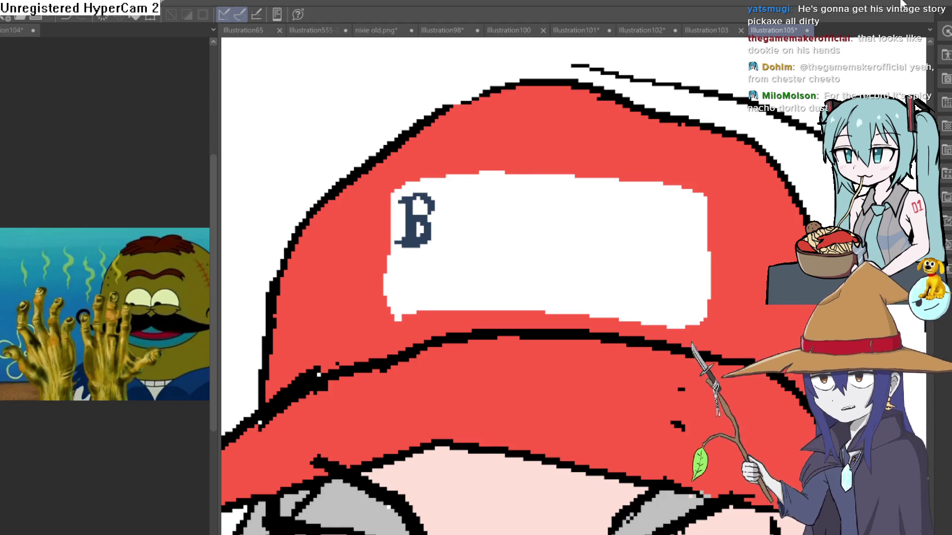
{"action": "left_click", "coordinate": [475, 207]}
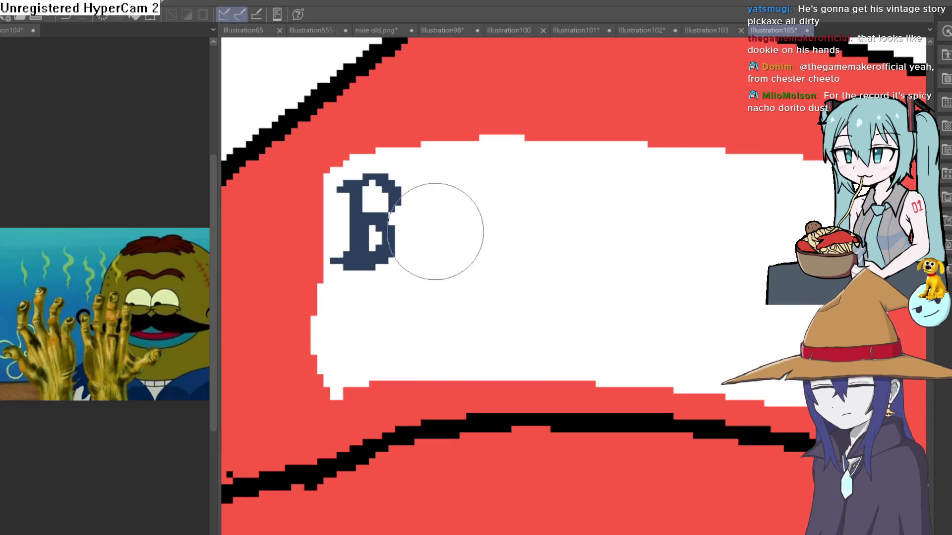
{"action": "mouse_move", "coordinate": [414, 219]}
{"action": "left_mouse_down"}
{"action": "mouse_move", "coordinate": [420, 255]}
{"action": "mouse_move", "coordinate": [435, 213]}
{"action": "mouse_move", "coordinate": [454, 209]}
{"action": "mouse_move", "coordinate": [452, 255]}
{"action": "mouse_move", "coordinate": [477, 165]}
{"action": "left_mouse_up"}
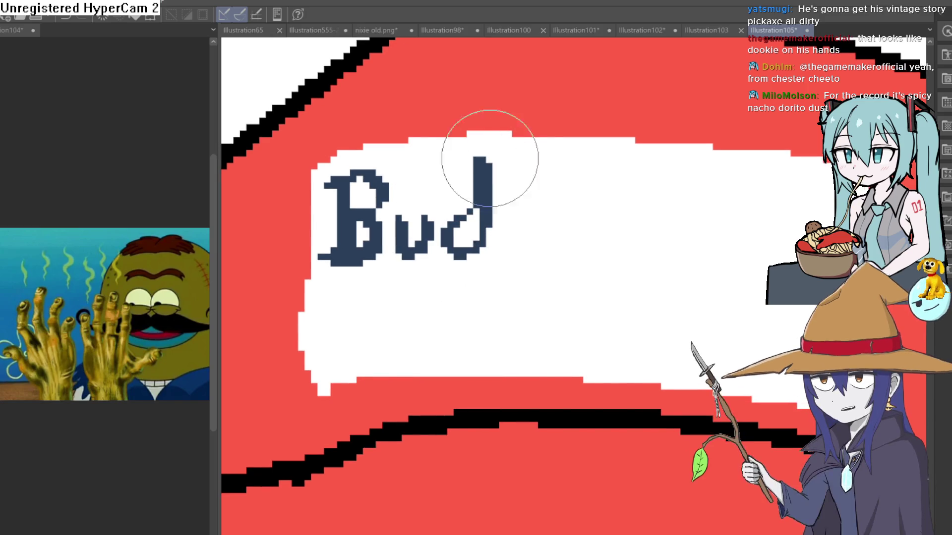
{"action": "key", "text": "ctrl+z"}
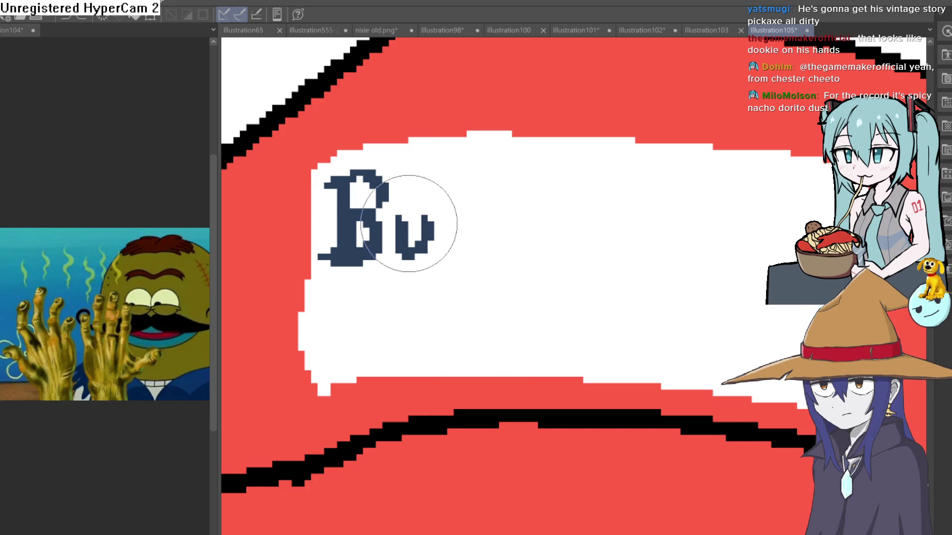
{"action": "mouse_move", "coordinate": [471, 215]}
{"action": "left_mouse_down"}
{"action": "mouse_move", "coordinate": [453, 216]}
{"action": "mouse_move", "coordinate": [474, 197]}
{"action": "mouse_move", "coordinate": [501, 198]}
{"action": "mouse_move", "coordinate": [493, 246]}
{"action": "mouse_move", "coordinate": [553, 202]}
{"action": "mouse_move", "coordinate": [546, 224]}
{"action": "mouse_move", "coordinate": [573, 222]}
{"action": "left_mouse_up"}
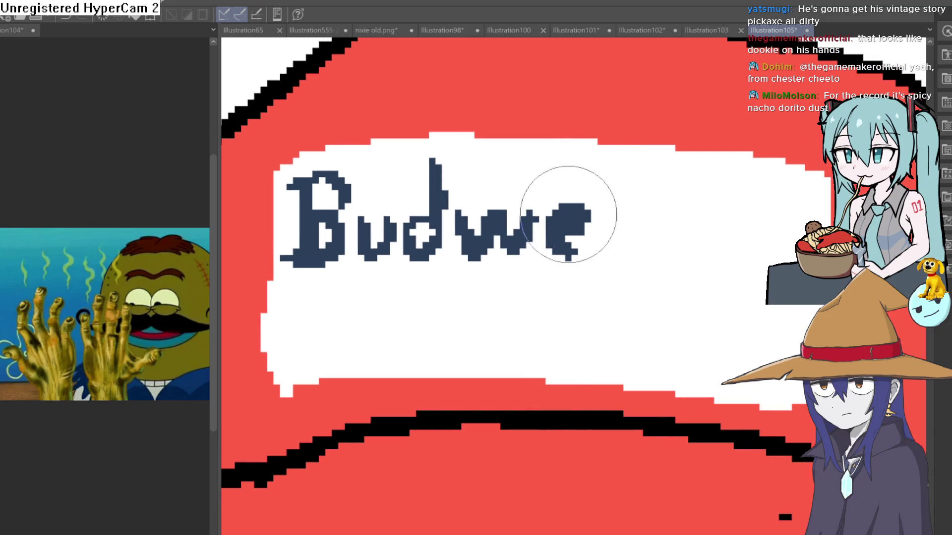
Step: Letter the remaining 'weiser' to complete Budweiser, replacing a stray stroke, then zoom out
{"action": "key", "text": "ctrl+z"}
{"action": "mouse_move", "coordinate": [584, 254]}
{"action": "left_mouse_down"}
{"action": "mouse_move", "coordinate": [595, 216]}
{"action": "mouse_move", "coordinate": [562, 225]}
{"action": "left_mouse_up"}
{"action": "mouse_move", "coordinate": [616, 213]}
{"action": "left_mouse_down"}
{"action": "mouse_move", "coordinate": [513, 232]}
{"action": "mouse_move", "coordinate": [514, 274]}
{"action": "left_mouse_up"}
{"action": "left_click", "coordinate": [514, 187]}
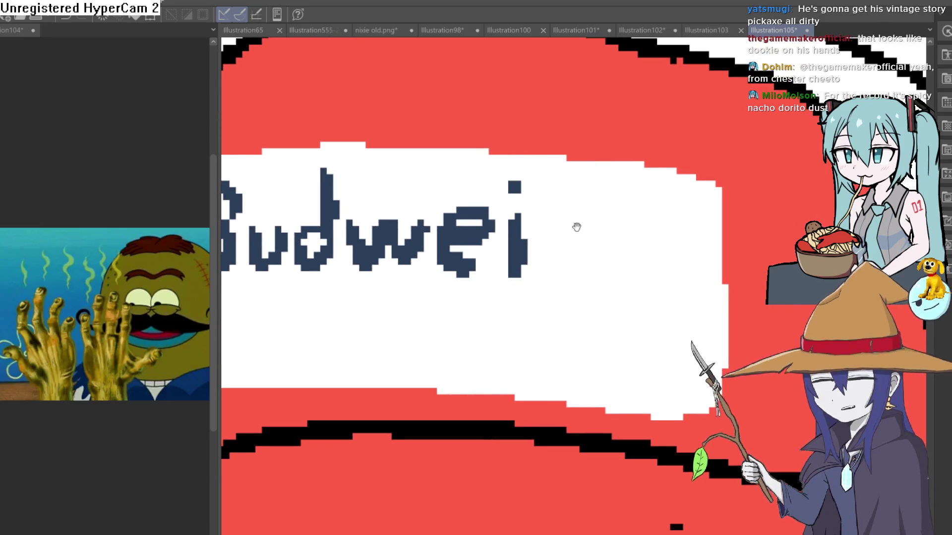
{"action": "mouse_move", "coordinate": [574, 227]}
{"action": "left_mouse_down"}
{"action": "mouse_move", "coordinate": [552, 227]}
{"action": "mouse_move", "coordinate": [516, 276]}
{"action": "left_mouse_up"}
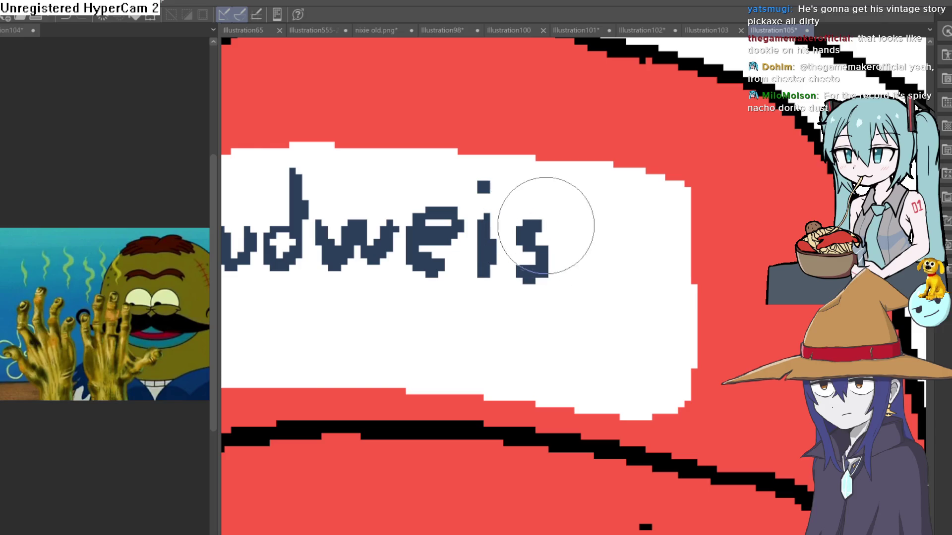
{"action": "left_click_drag", "start_coordinate": [565, 231], "coordinate": [603, 268]}
{"action": "mouse_move", "coordinate": [595, 233]}
{"action": "left_mouse_down"}
{"action": "mouse_move", "coordinate": [537, 236]}
{"action": "mouse_move", "coordinate": [617, 277]}
{"action": "mouse_move", "coordinate": [689, 225]}
{"action": "left_mouse_up"}
{"action": "scroll", "coordinate": [699, 233], "scroll_direction": "down", "scroll_amount": 5}
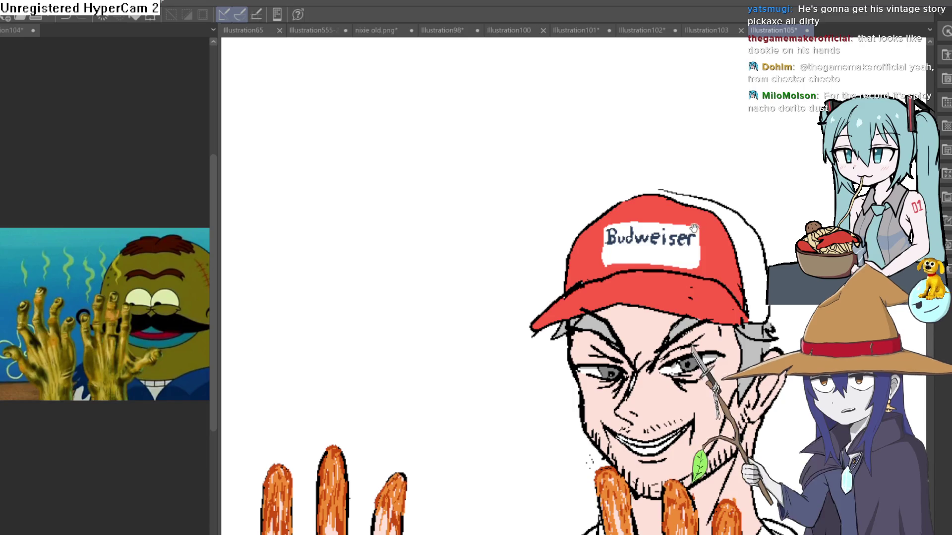
Step: Inspect the hand-drawn lettering, then undo every Budweiser brush stroke to blank the patch
{"action": "scroll", "coordinate": [669, 255], "scroll_direction": "up", "scroll_amount": 4}
{"action": "scroll", "coordinate": [679, 254], "scroll_direction": "up", "scroll_amount": 1}
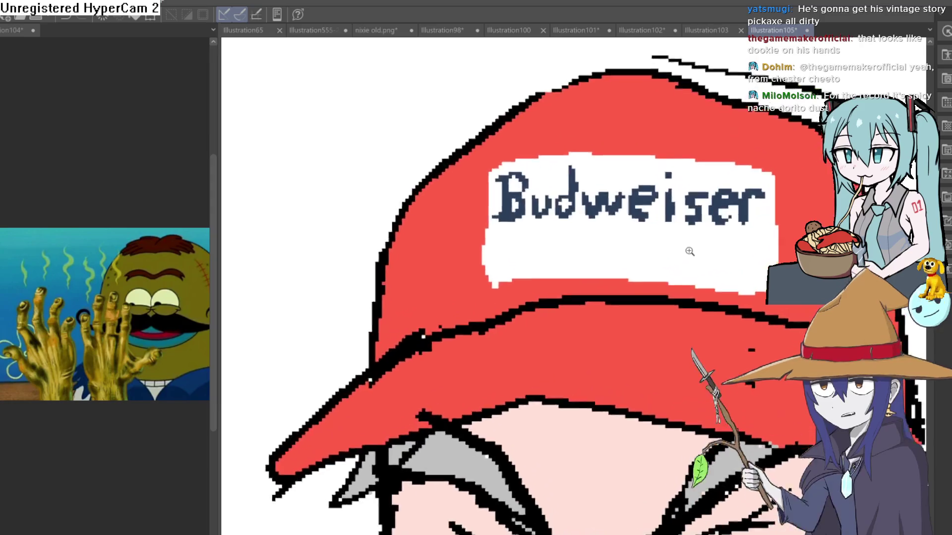
{"action": "scroll", "coordinate": [693, 257], "scroll_direction": "down", "scroll_amount": 3}
{"action": "scroll", "coordinate": [679, 257], "scroll_direction": "up", "scroll_amount": 1}
{"action": "left_click_drag", "start_coordinate": [658, 254], "coordinate": [626, 258]}
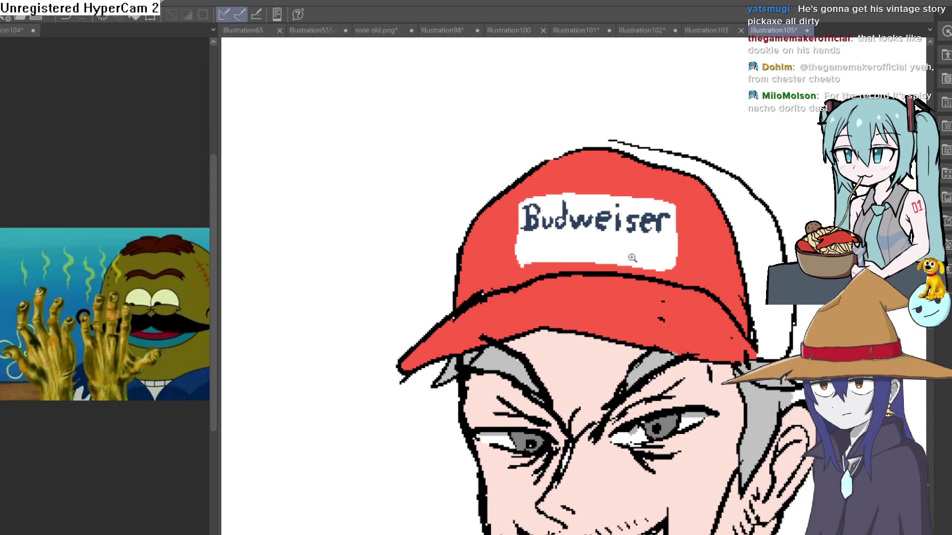
{"action": "scroll", "coordinate": [633, 254], "scroll_direction": "down", "scroll_amount": 2}
{"action": "scroll", "coordinate": [654, 245], "scroll_direction": "up", "scroll_amount": 4}
{"action": "scroll", "coordinate": [657, 245], "scroll_direction": "down", "scroll_amount": 2}
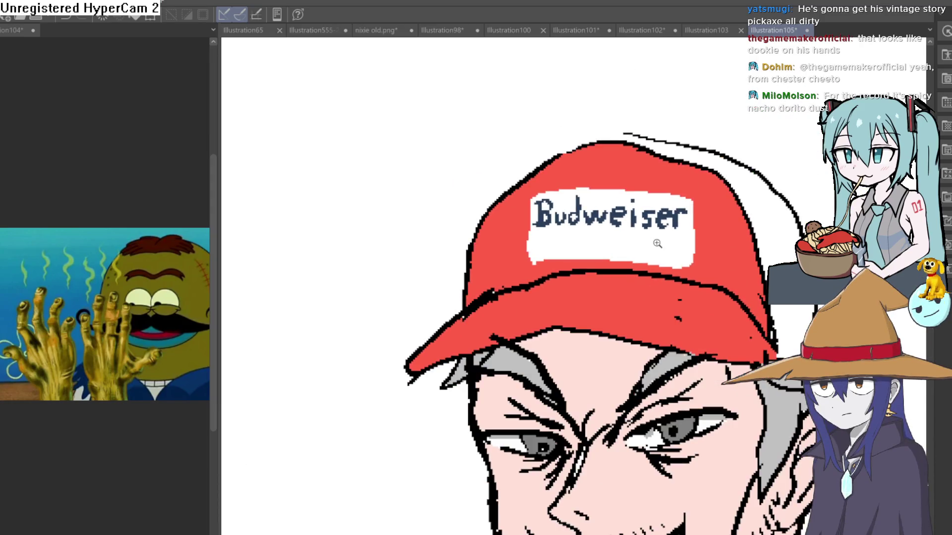
{"action": "scroll", "coordinate": [657, 244], "scroll_direction": "down", "scroll_amount": 2}
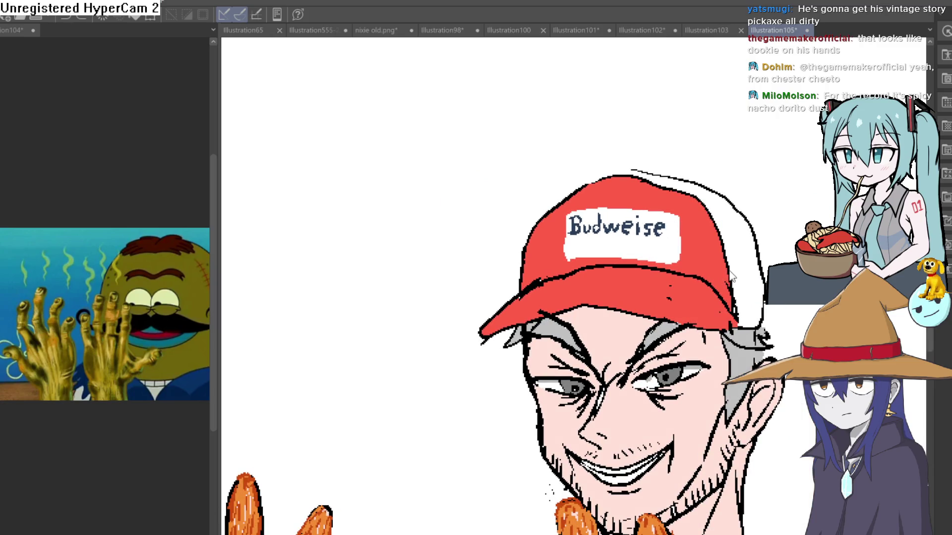
{"action": "key", "text": "ctrl+z"}
{"action": "key", "text": "ctrl+z"}
{"action": "key", "text": "ctrl+z"}
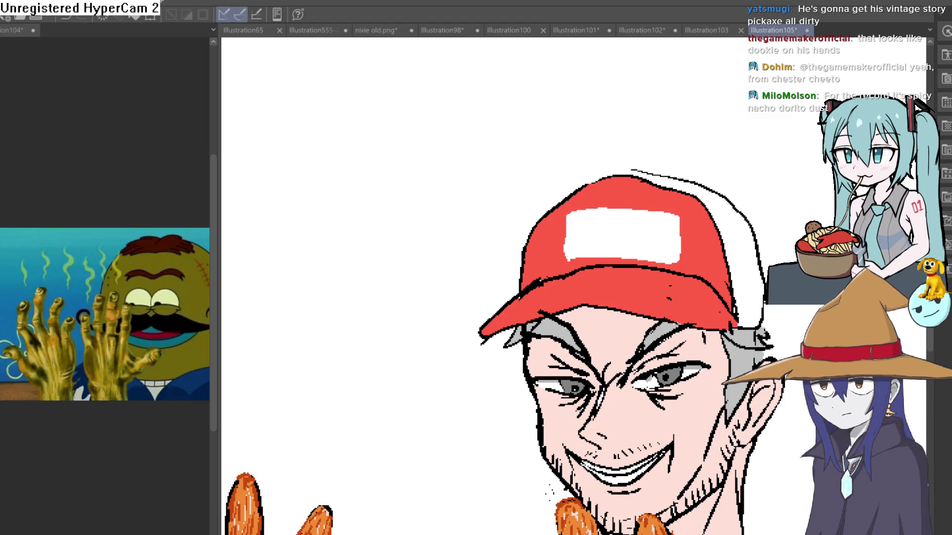
{"action": "left_click", "coordinate": [579, 231]}
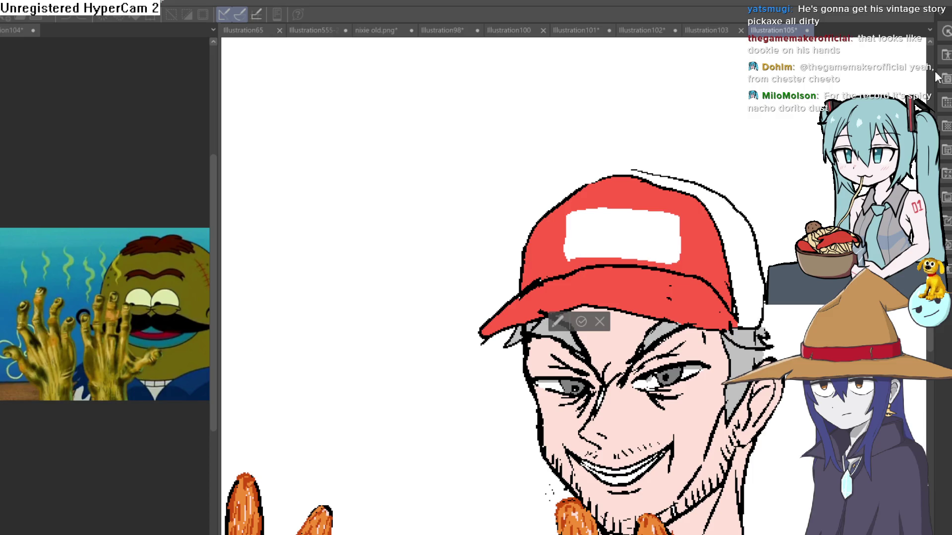
Step: Type 'Budweiser' as text on the cap patch and squeeze its box narrower and flatter
{"action": "type", "text": "B"}
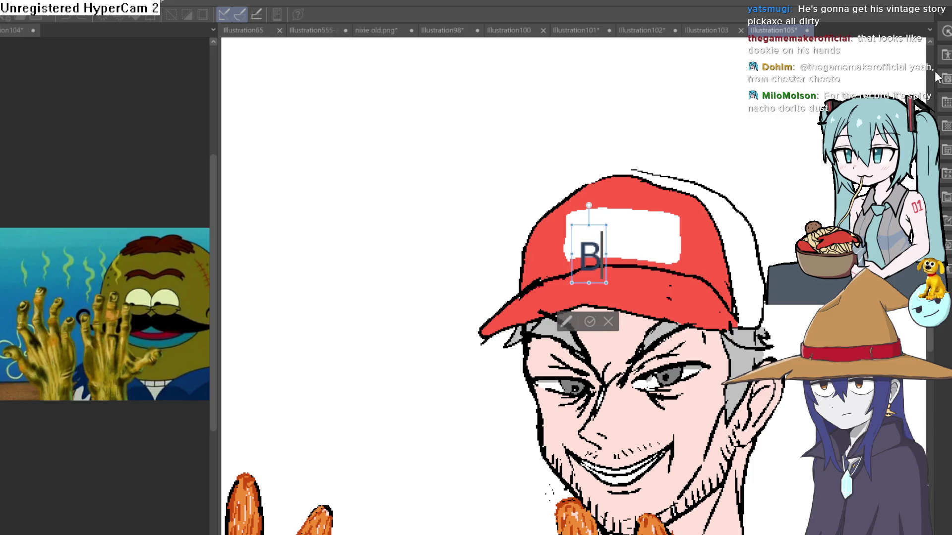
{"action": "type", "text": "i"}
{"action": "key", "text": "BackSpace"}
{"action": "key", "text": "BackSpace"}
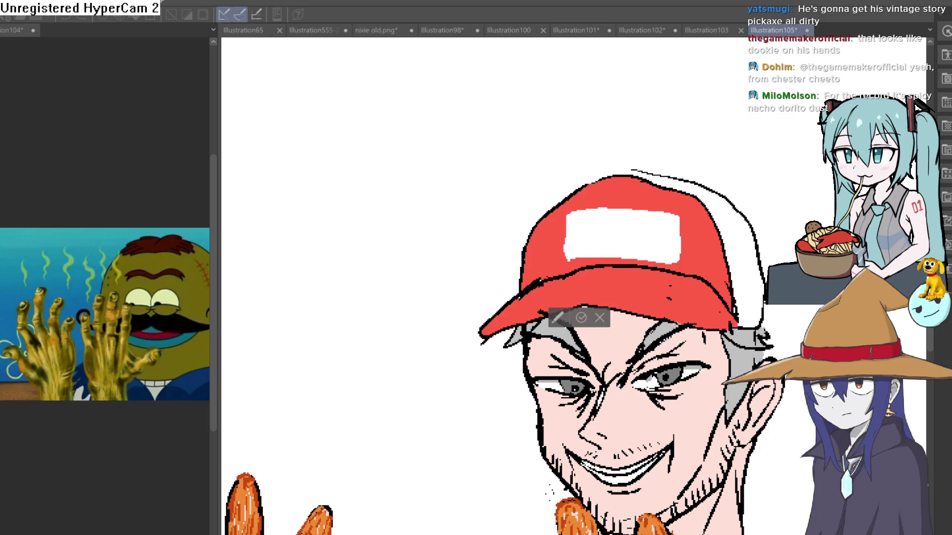
{"action": "type", "text": "B"}
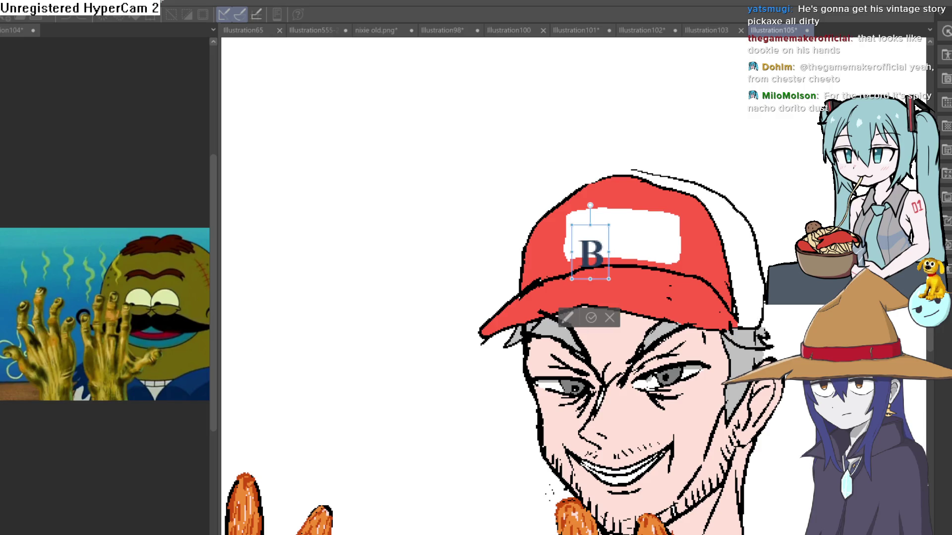
{"action": "type", "text": "udweiser"}
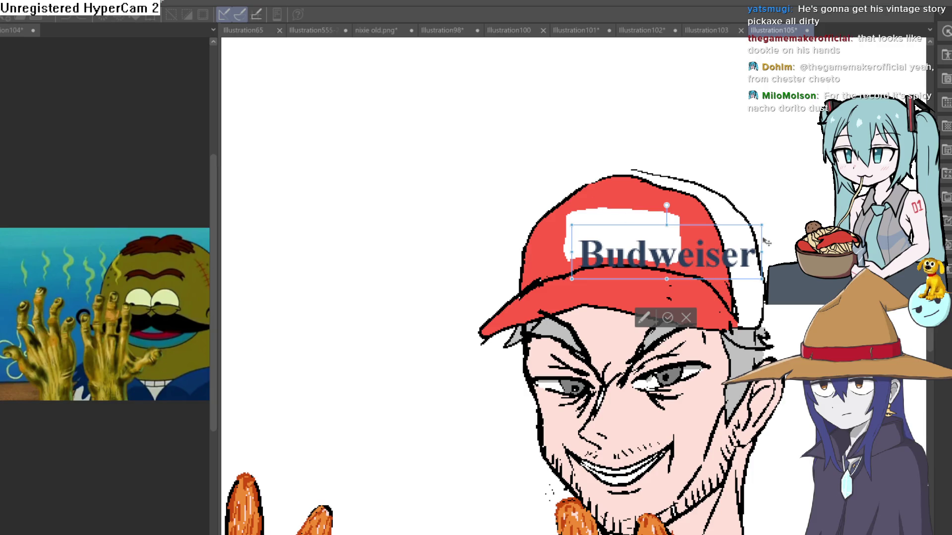
{"action": "left_click_drag", "start_coordinate": [766, 242], "coordinate": [717, 224]}
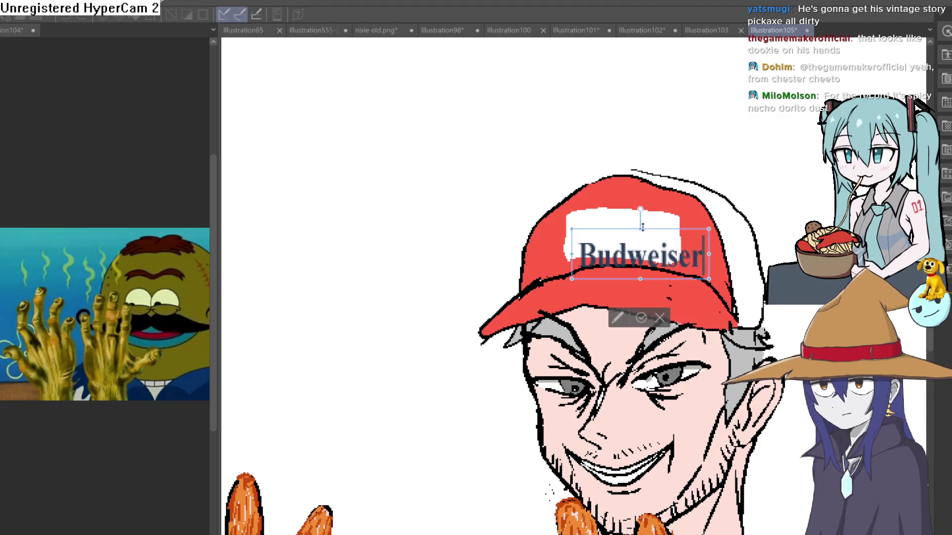
{"action": "left_click_drag", "start_coordinate": [642, 227], "coordinate": [642, 236]}
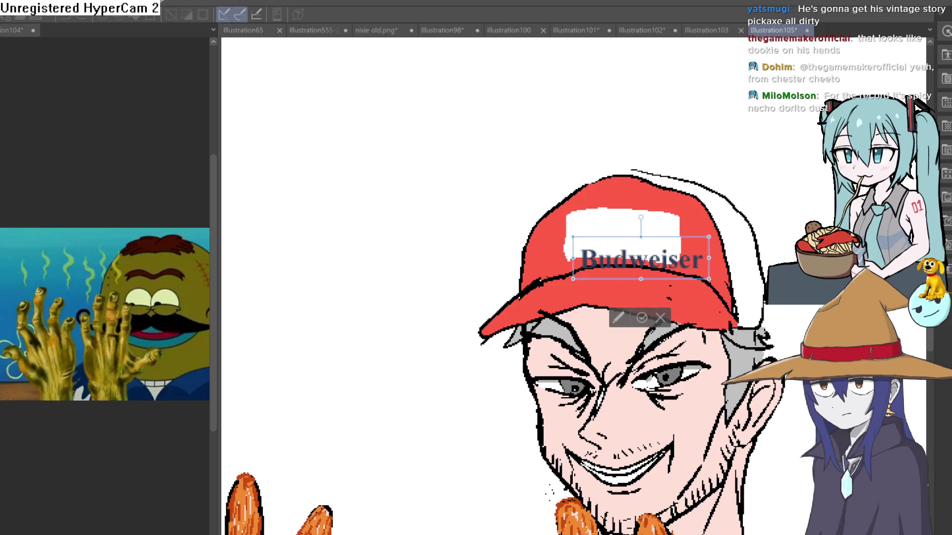
{"action": "left_click", "coordinate": [644, 318]}
{"action": "left_click_drag", "start_coordinate": [710, 238], "coordinate": [693, 237]}
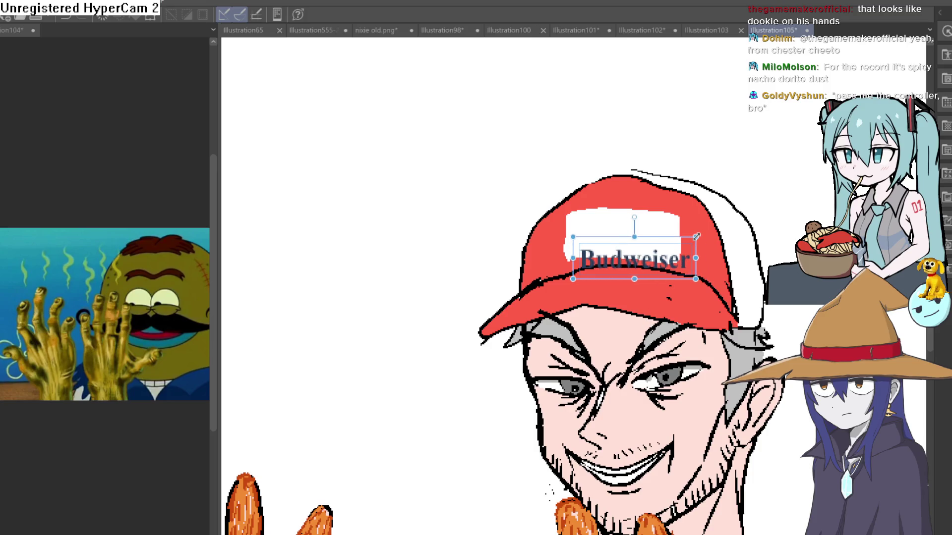
{"action": "key", "text": "ctrl+t"}
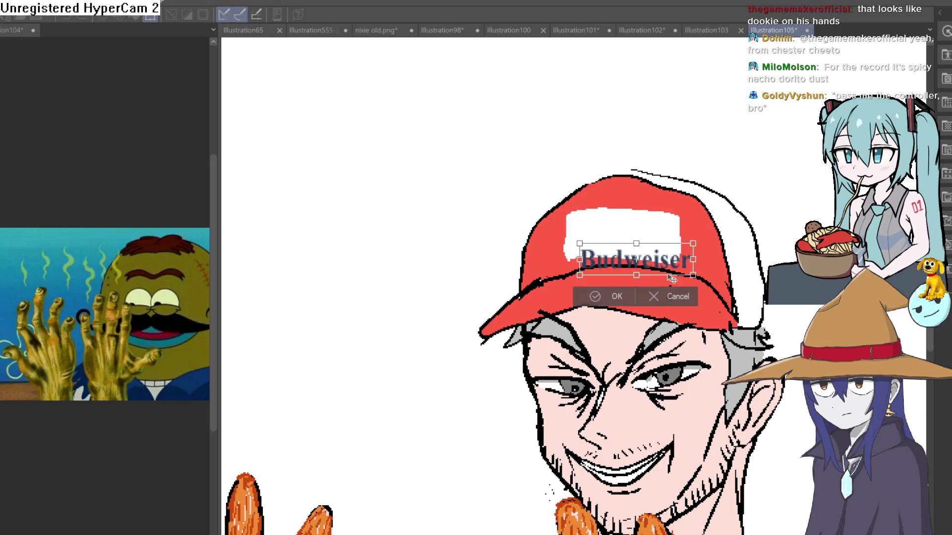
Step: Move the Budweiser text onto the white patch, narrow it to fit, apply, and deselect
{"action": "left_click_drag", "start_coordinate": [672, 266], "coordinate": [663, 244]}
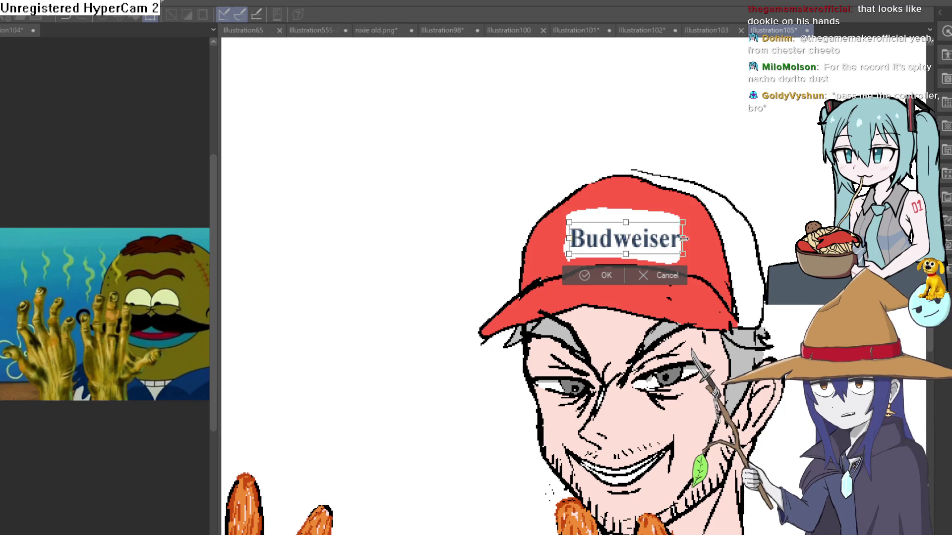
{"action": "left_click_drag", "start_coordinate": [687, 238], "coordinate": [666, 243]}
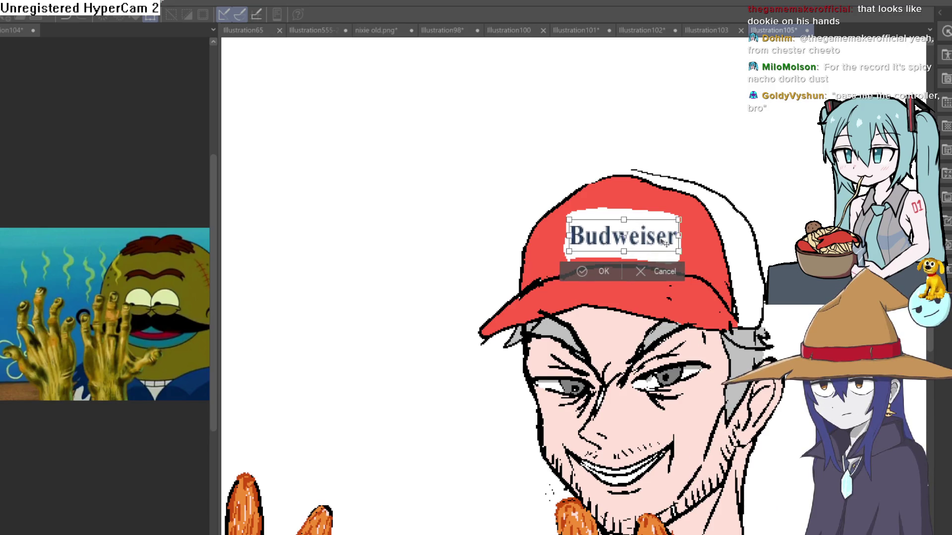
{"action": "left_click", "coordinate": [602, 271]}
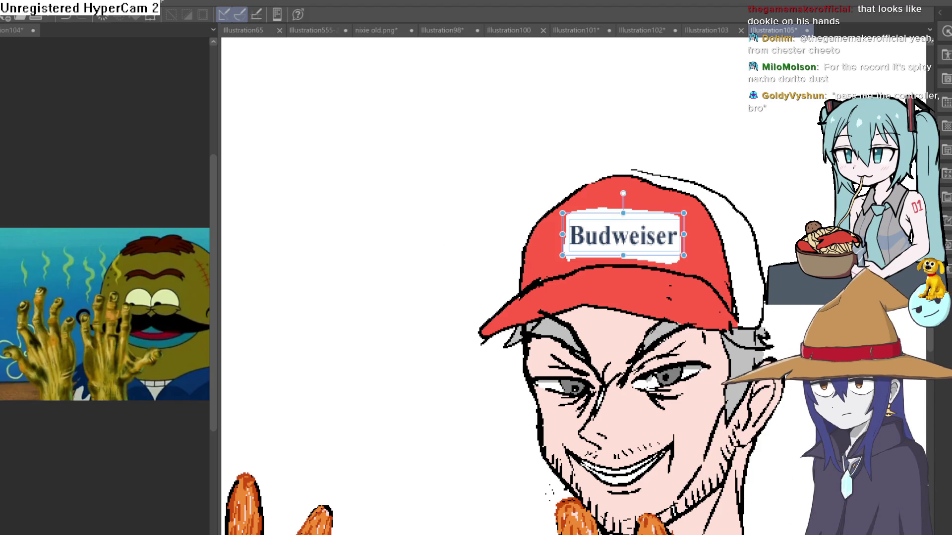
{"action": "key", "text": "ctrl+d"}
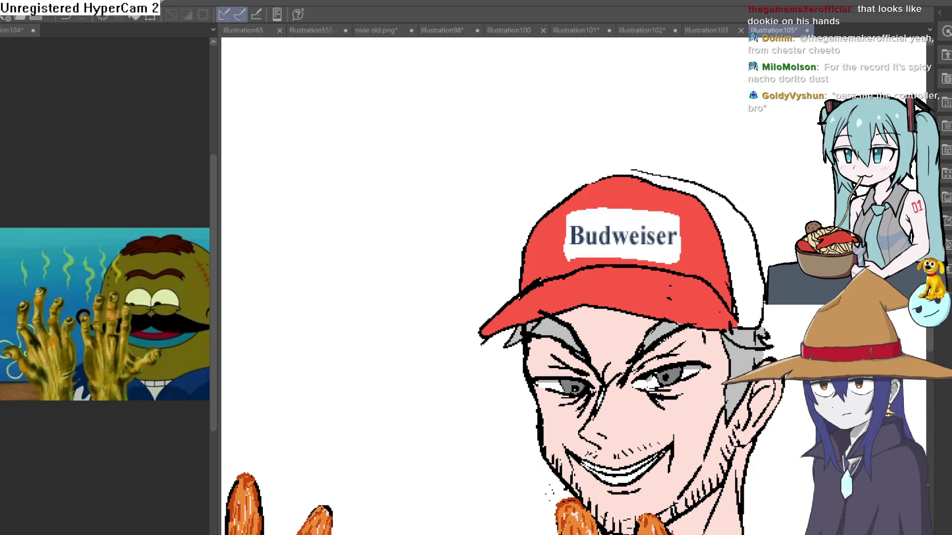
{"action": "scroll", "coordinate": [698, 261], "scroll_direction": "down", "scroll_amount": 4}
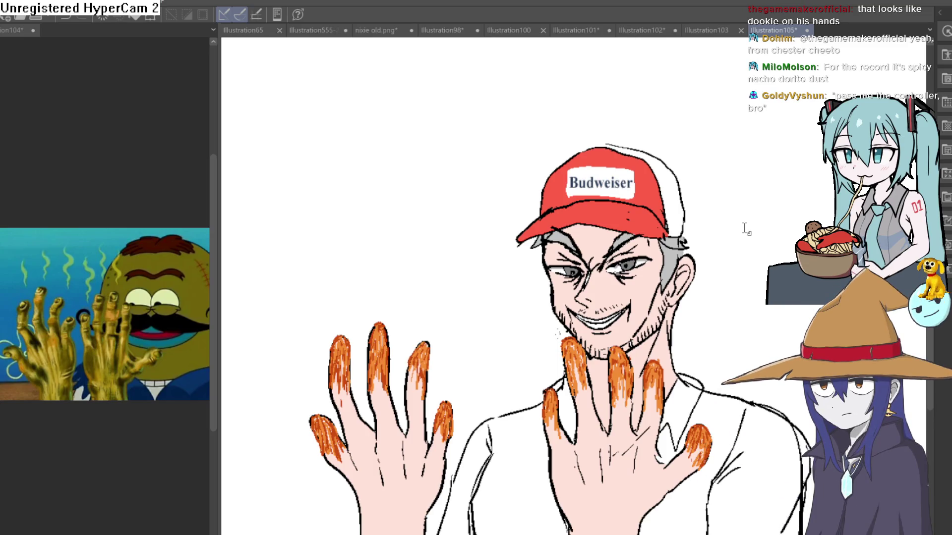
Step: Pan up to the cap and zoom in on the man's left brow
{"action": "mouse_move", "coordinate": [759, 345]}
{"action": "left_mouse_down"}
{"action": "mouse_move", "coordinate": [729, 191]}
{"action": "mouse_move", "coordinate": [677, 265]}
{"action": "mouse_move", "coordinate": [682, 275]}
{"action": "mouse_move", "coordinate": [671, 261]}
{"action": "mouse_move", "coordinate": [671, 278]}
{"action": "left_mouse_up"}
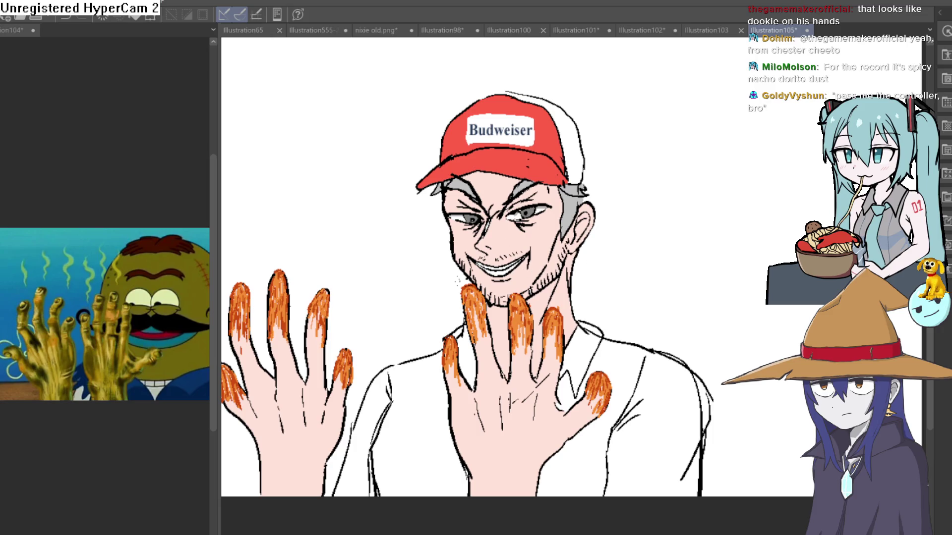
{"action": "left_click", "coordinate": [495, 197]}
{"action": "left_click", "coordinate": [495, 197]}
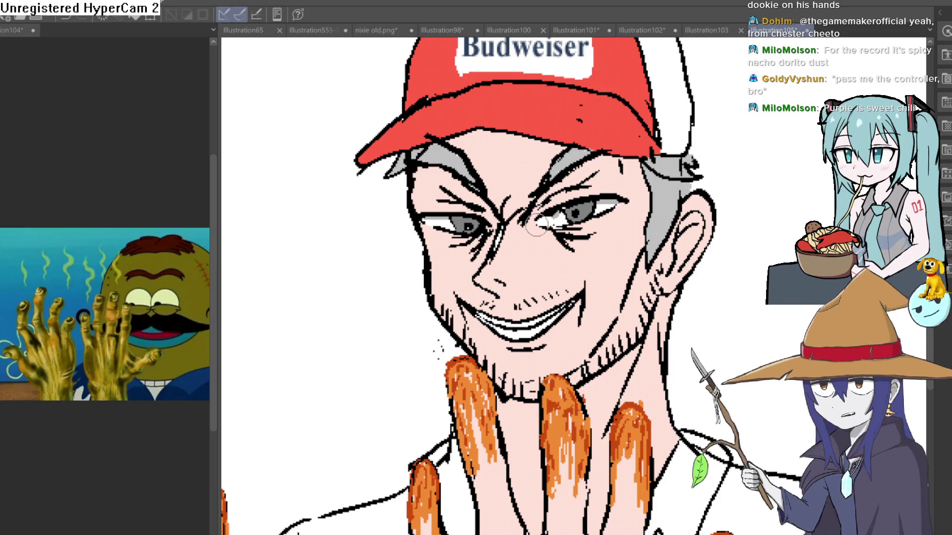
Step: Zoom and rotate the canvas to frame the man's eyes and nose
{"action": "scroll", "coordinate": [467, 224], "scroll_direction": "up", "scroll_amount": 3}
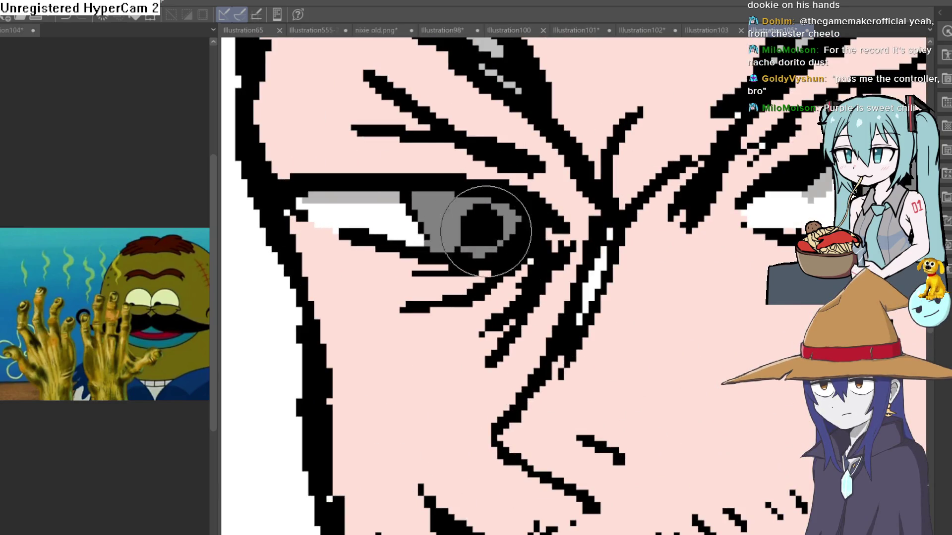
{"action": "scroll", "coordinate": [446, 343], "scroll_direction": "up", "scroll_amount": 2}
{"action": "scroll", "coordinate": [446, 343], "scroll_direction": "down", "scroll_amount": 2}
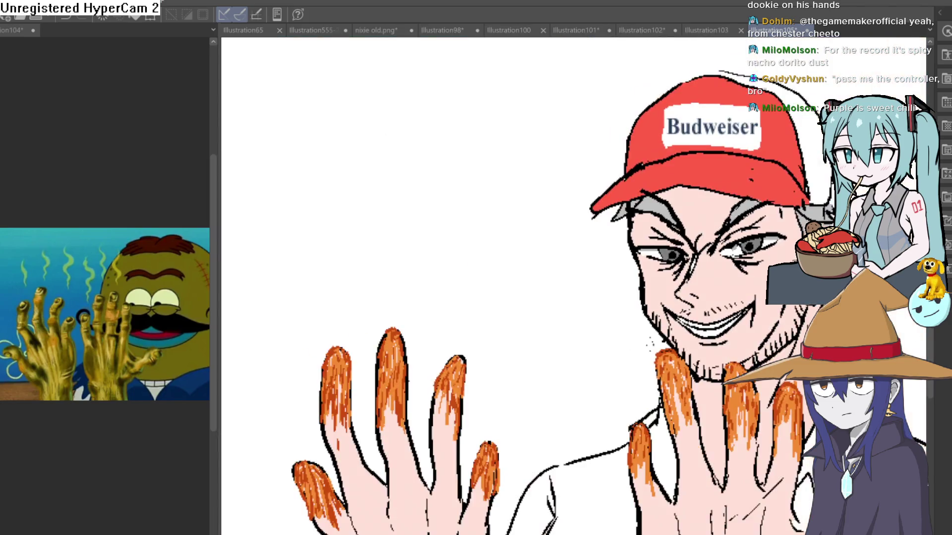
{"action": "scroll", "coordinate": [446, 343], "scroll_direction": "down", "scroll_amount": 3}
{"action": "scroll", "coordinate": [684, 223], "scroll_direction": "up", "scroll_amount": 5}
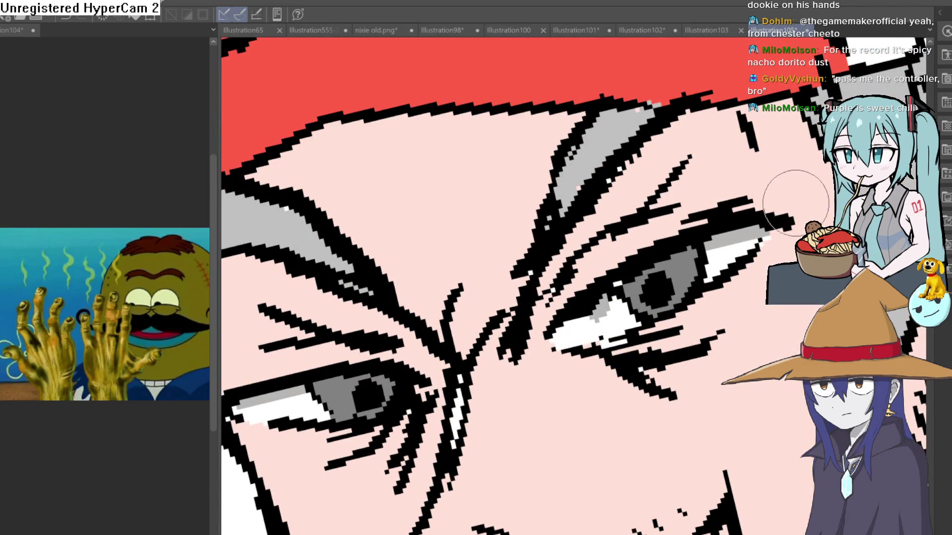
{"action": "scroll", "coordinate": [712, 307], "scroll_direction": "down", "scroll_amount": 4}
{"action": "scroll", "coordinate": [737, 275], "scroll_direction": "up", "scroll_amount": 2}
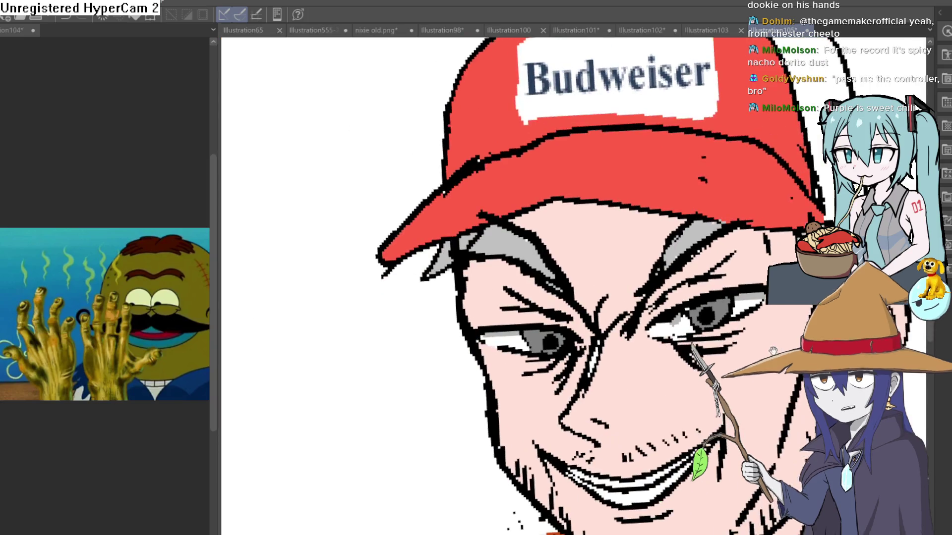
{"action": "mouse_move", "coordinate": [737, 275]}
{"action": "left_mouse_down"}
{"action": "mouse_move", "coordinate": [633, 269]}
{"action": "mouse_move", "coordinate": [734, 198]}
{"action": "left_mouse_up"}
{"action": "scroll", "coordinate": [594, 252], "scroll_direction": "down", "scroll_amount": 2}
{"action": "scroll", "coordinate": [735, 198], "scroll_direction": "up", "scroll_amount": 2}
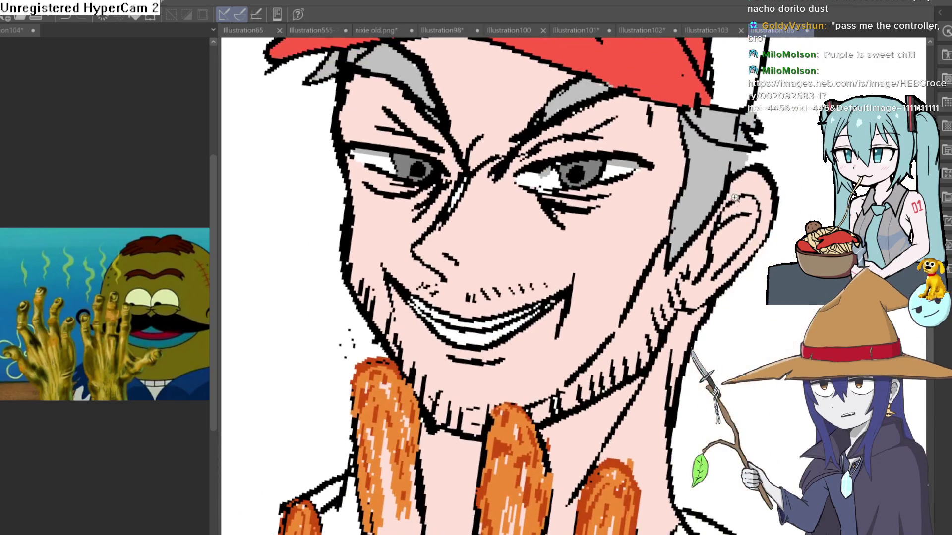
{"action": "scroll", "coordinate": [735, 198], "scroll_direction": "down", "scroll_amount": 2}
{"action": "scroll", "coordinate": [742, 230], "scroll_direction": "up", "scroll_amount": 4}
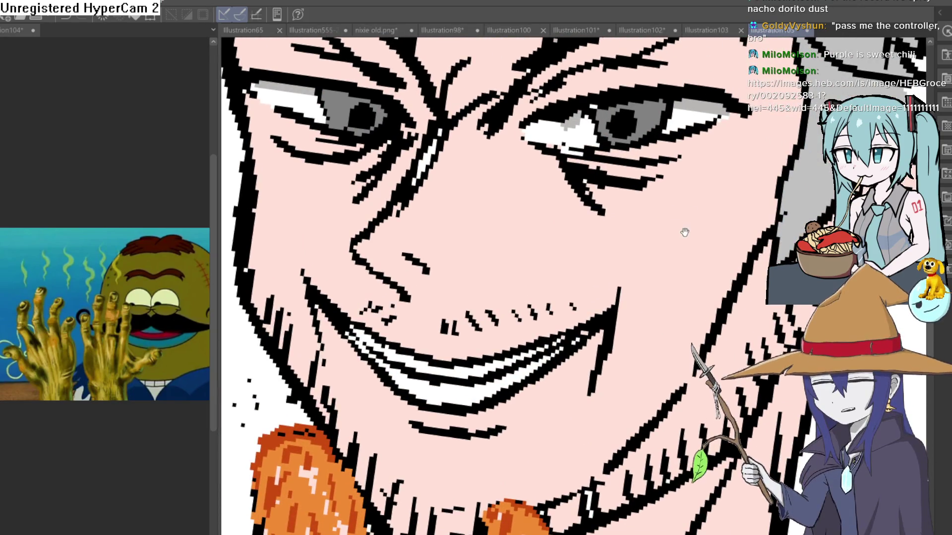
{"action": "scroll", "coordinate": [684, 233], "scroll_direction": "down", "scroll_amount": 3}
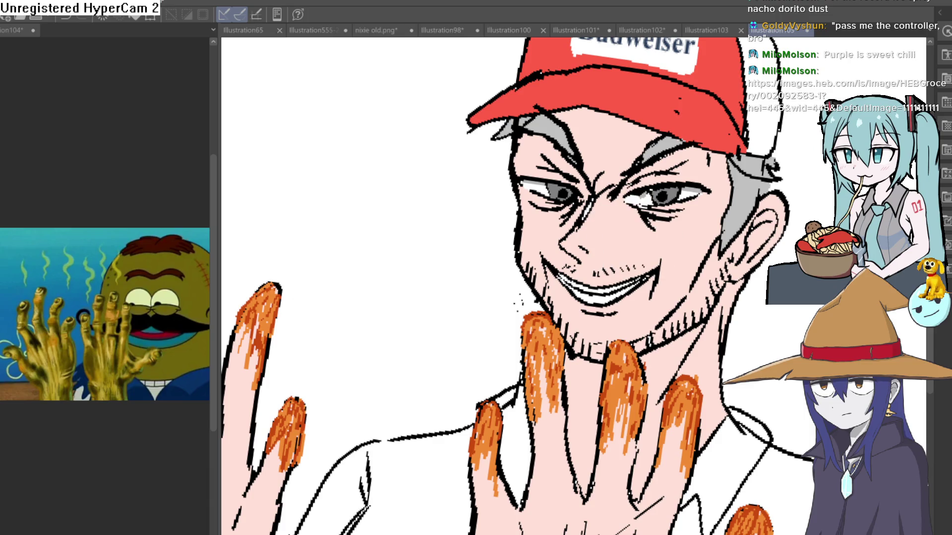
{"action": "key", "text": "ctrl+minus"}
{"action": "key", "text": "ctrl+minus"}
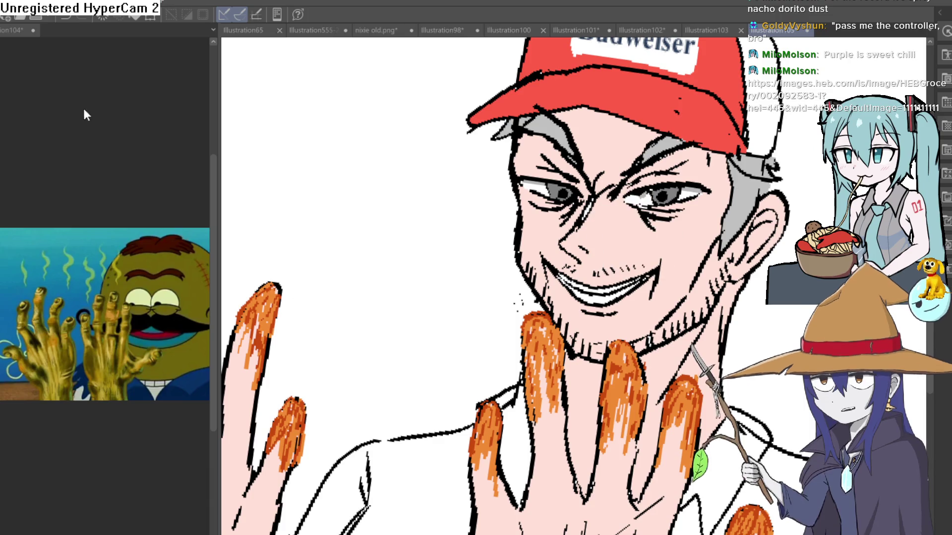
{"action": "scroll", "coordinate": [573, 233], "scroll_direction": "up", "scroll_amount": 5}
Step: Paint pink shading along the nose, between the brows and in the inner eye corners
{"action": "left_click_drag", "start_coordinate": [580, 200], "coordinate": [556, 247]}
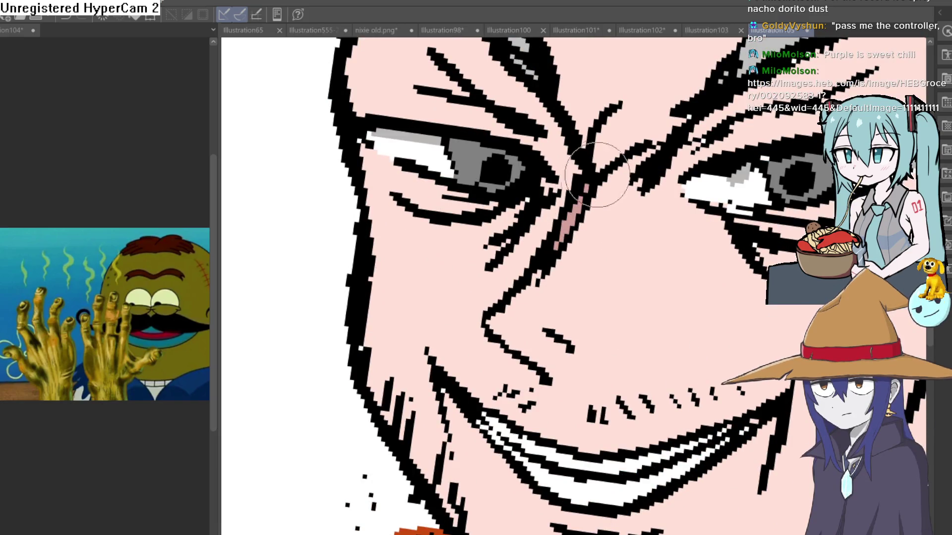
{"action": "mouse_move", "coordinate": [594, 173]}
{"action": "left_mouse_down"}
{"action": "mouse_move", "coordinate": [581, 140]}
{"action": "mouse_move", "coordinate": [589, 146]}
{"action": "left_mouse_up"}
{"action": "key", "text": "minus"}
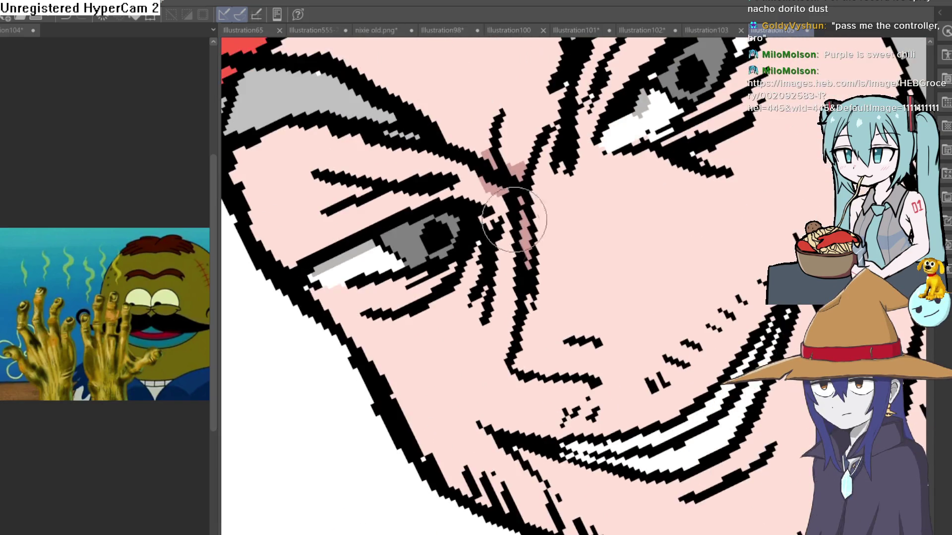
{"action": "mouse_move", "coordinate": [503, 206]}
{"action": "left_mouse_down"}
{"action": "mouse_move", "coordinate": [462, 272]}
{"action": "mouse_move", "coordinate": [372, 307]}
{"action": "mouse_move", "coordinate": [484, 269]}
{"action": "mouse_move", "coordinate": [578, 258]}
{"action": "mouse_move", "coordinate": [604, 124]}
{"action": "left_mouse_up"}
{"action": "key", "text": "minus"}
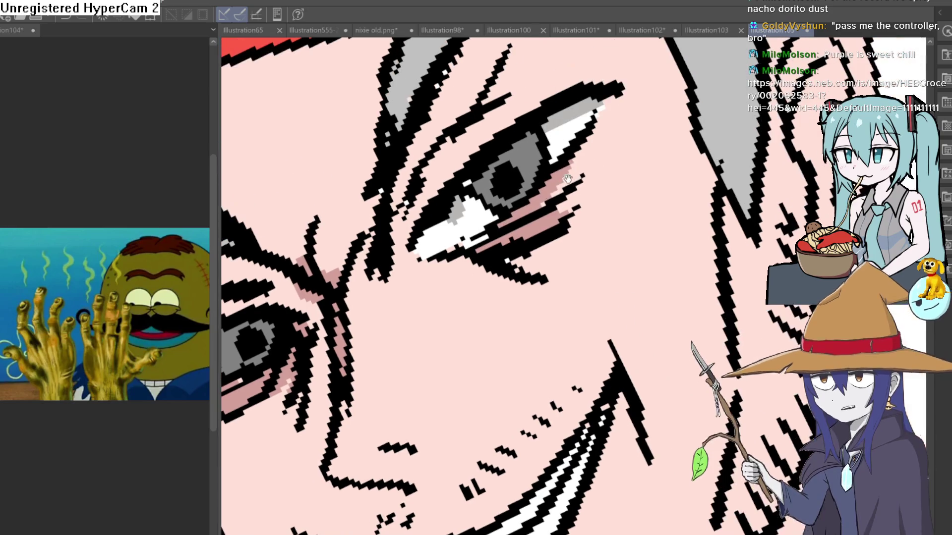
{"action": "key", "text": "minus"}
{"action": "key", "text": "minus"}
{"action": "key", "text": "minus"}
{"action": "key", "text": "minus"}
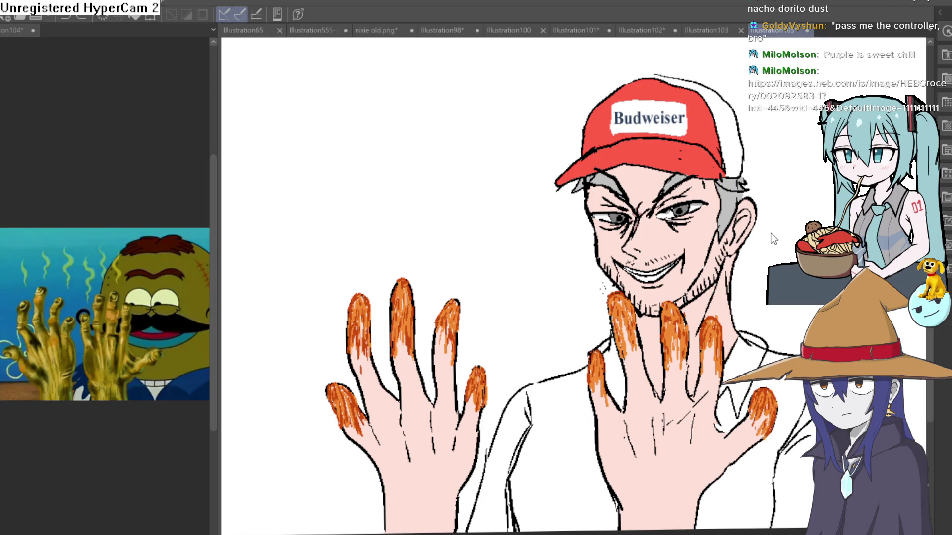
{"action": "key", "text": "minus"}
{"action": "left_click_drag", "start_coordinate": [722, 236], "coordinate": [684, 239]}
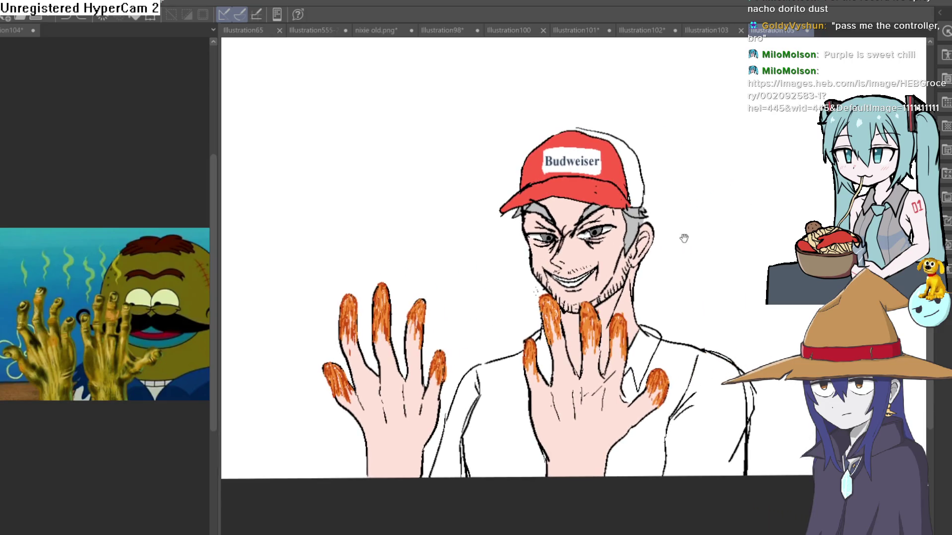
{"action": "left_click", "coordinate": [606, 234]}
{"action": "left_click", "coordinate": [623, 238], "text": "alt"}
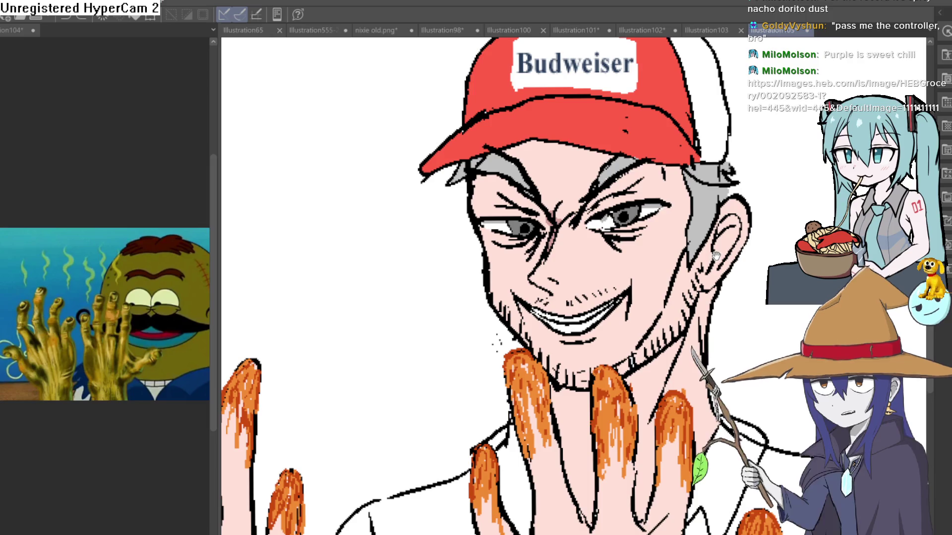
{"action": "left_click_drag", "start_coordinate": [714, 246], "coordinate": [786, 122]}
{"action": "scroll", "coordinate": [694, 223], "scroll_direction": "down", "scroll_amount": 3}
{"action": "scroll", "coordinate": [618, 258], "scroll_direction": "up", "scroll_amount": 6}
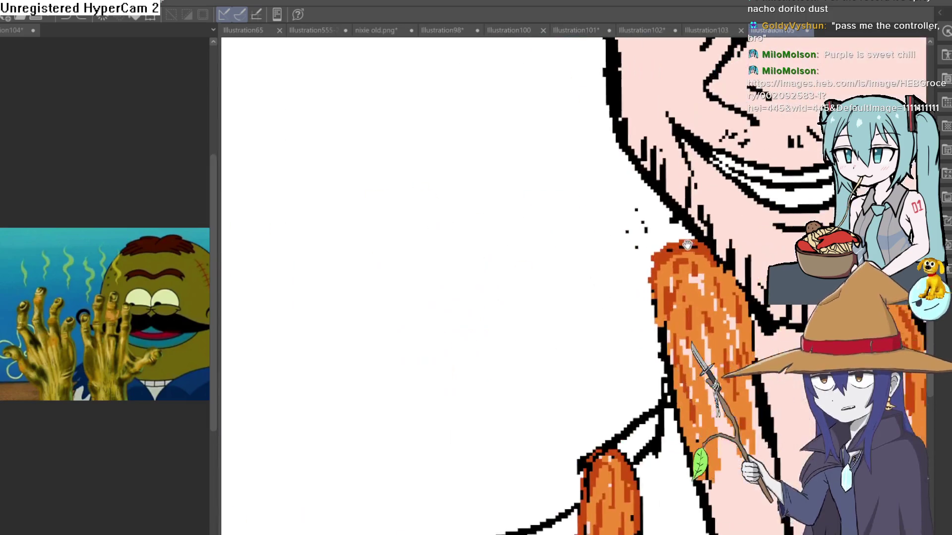
{"action": "scroll", "coordinate": [618, 258], "scroll_direction": "down", "scroll_amount": 3}
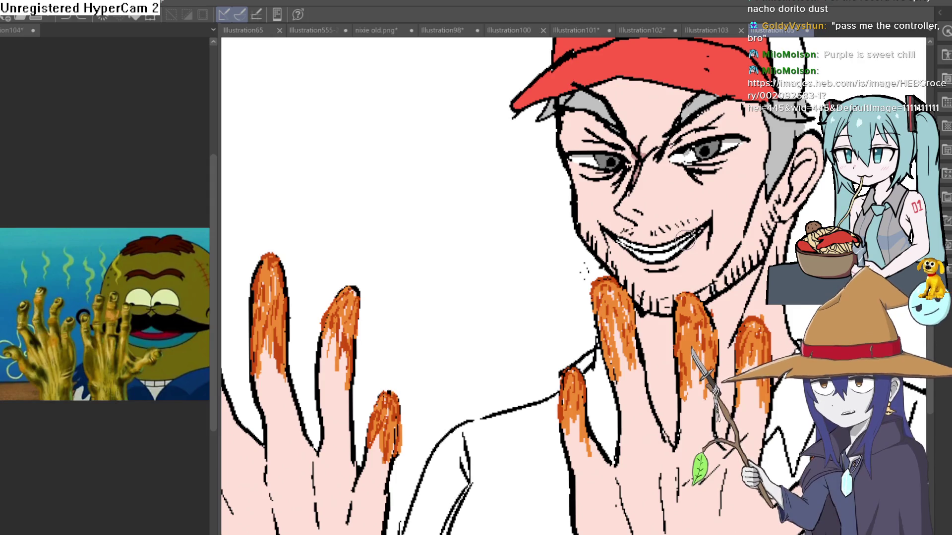
{"action": "scroll", "coordinate": [694, 235], "scroll_direction": "down", "scroll_amount": 2}
{"action": "scroll", "coordinate": [718, 219], "scroll_direction": "down", "scroll_amount": 2}
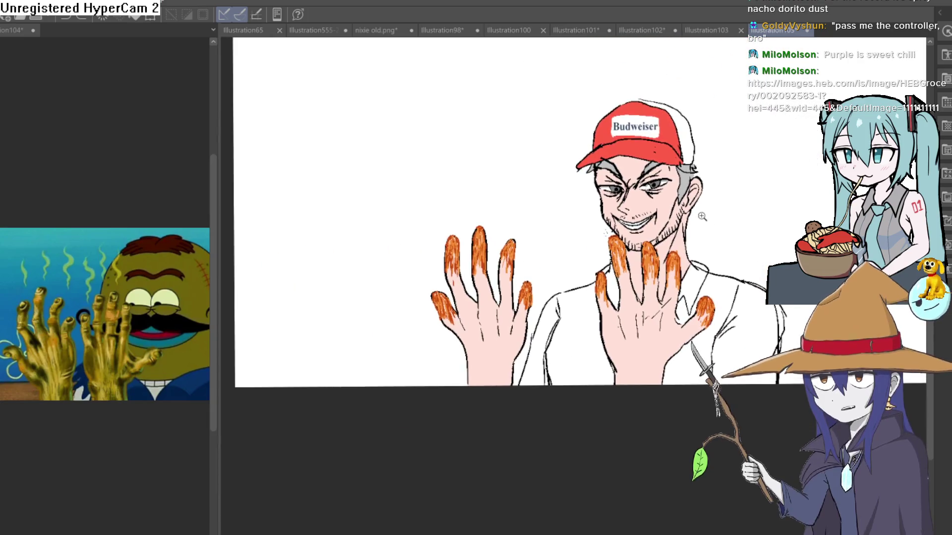
{"action": "scroll", "coordinate": [712, 212], "scroll_direction": "up", "scroll_amount": 3}
{"action": "mouse_move", "coordinate": [718, 210]}
{"action": "left_mouse_down"}
{"action": "mouse_move", "coordinate": [688, 191]}
{"action": "mouse_move", "coordinate": [691, 155]}
{"action": "left_mouse_up"}
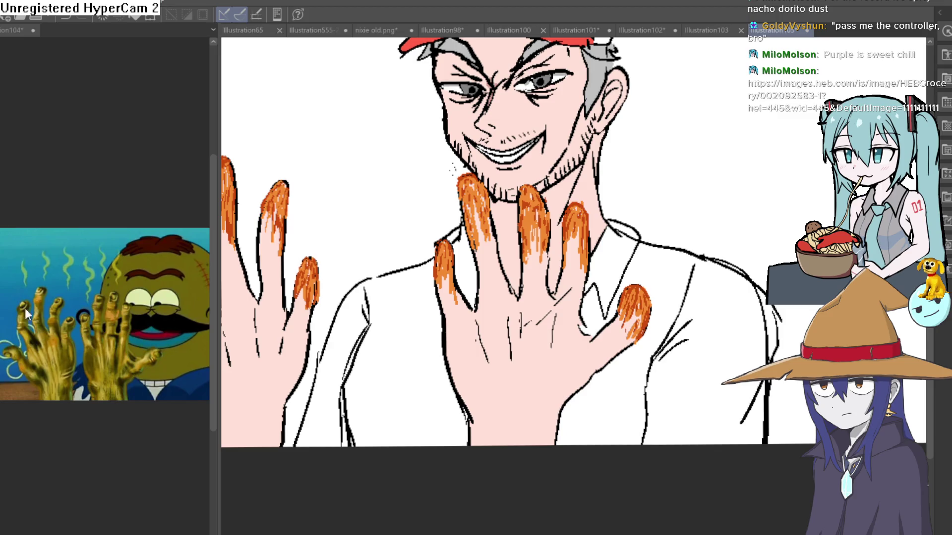
Step: Bucket-fill each white shirt region and collar gap green, undoing one stray fill
{"action": "left_click", "coordinate": [409, 397]}
{"action": "left_click", "coordinate": [367, 377]}
{"action": "key", "text": "ctrl+z"}
{"action": "key", "text": "ctrl+z"}
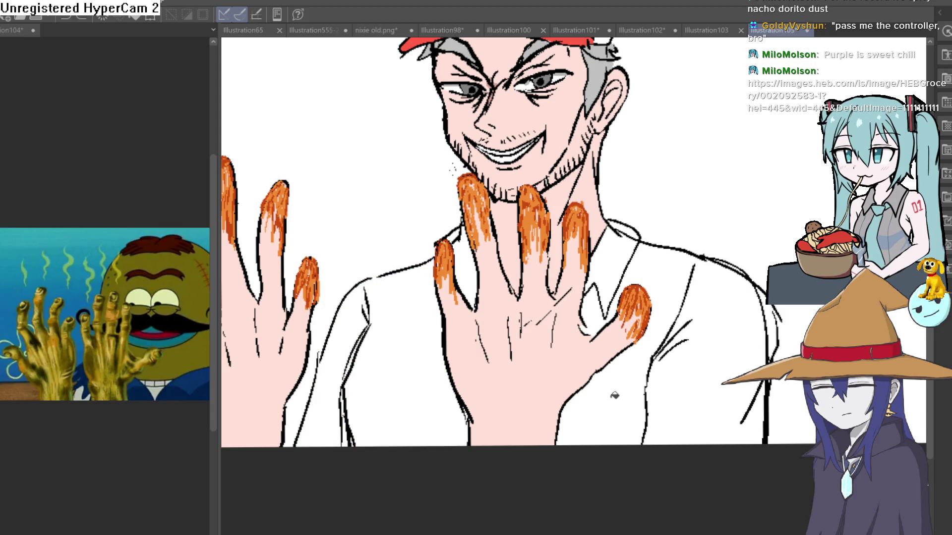
{"action": "left_click", "coordinate": [614, 395]}
{"action": "left_click", "coordinate": [739, 371]}
{"action": "left_click", "coordinate": [623, 259]}
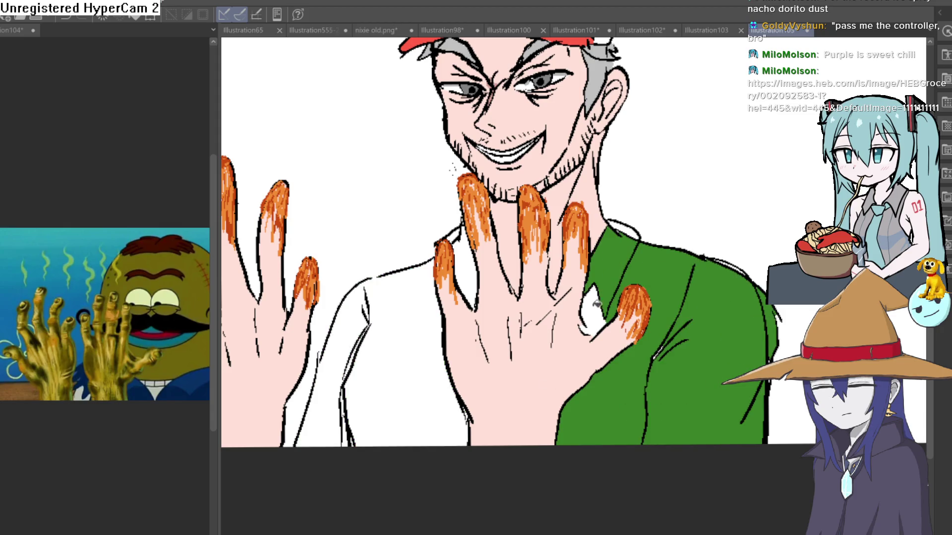
{"action": "left_click", "coordinate": [601, 304]}
{"action": "left_click", "coordinate": [468, 264]}
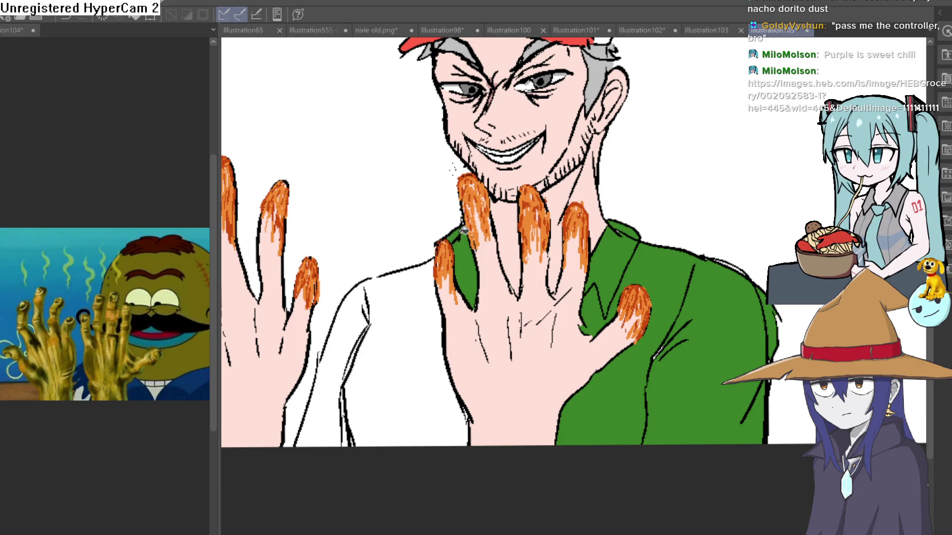
{"action": "left_click", "coordinate": [384, 320]}
{"action": "left_click", "coordinate": [375, 327]}
{"action": "scroll", "coordinate": [435, 337], "scroll_direction": "down", "scroll_amount": 5}
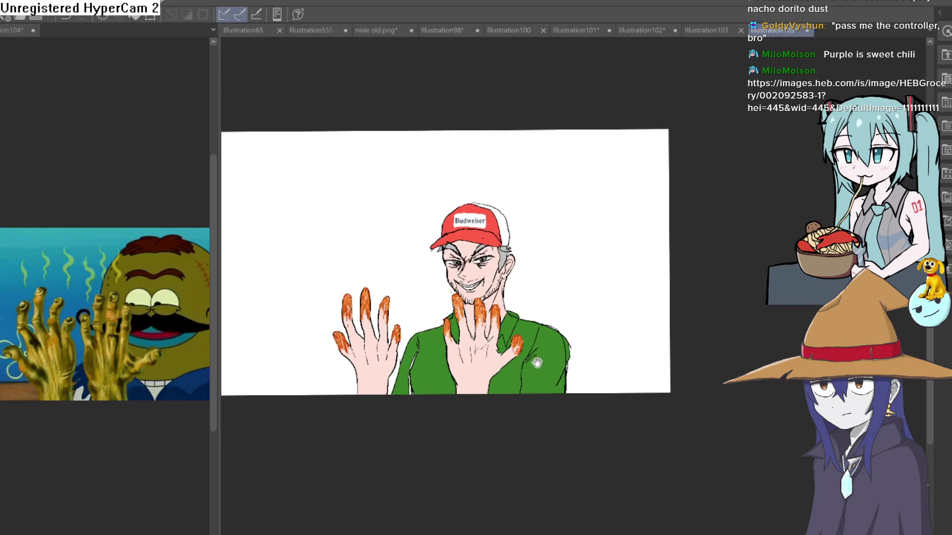
{"action": "scroll", "coordinate": [537, 363], "scroll_direction": "down", "scroll_amount": 1}
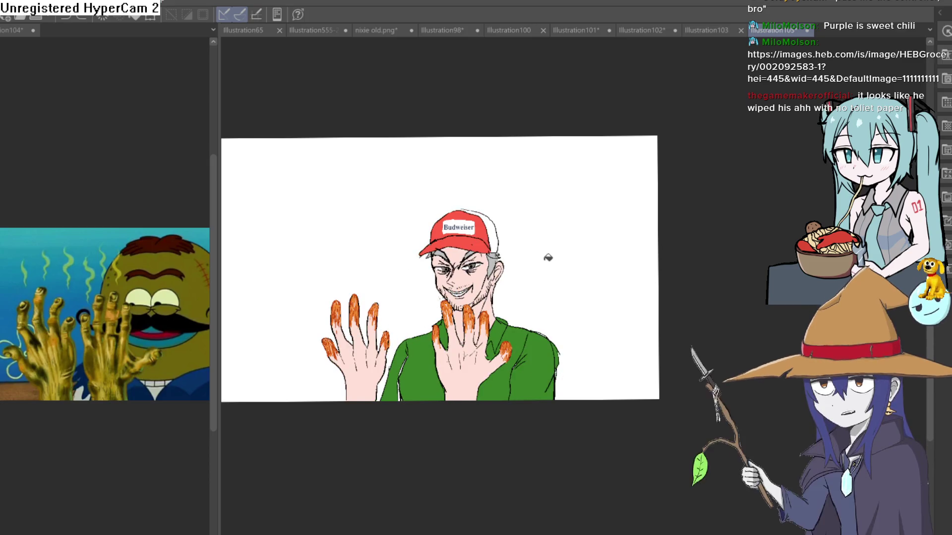
Step: Zoom and pan to bring the whole hand and face into view
{"action": "scroll", "coordinate": [538, 297], "scroll_direction": "up", "scroll_amount": 5}
{"action": "scroll", "coordinate": [540, 304], "scroll_direction": "down", "scroll_amount": 5}
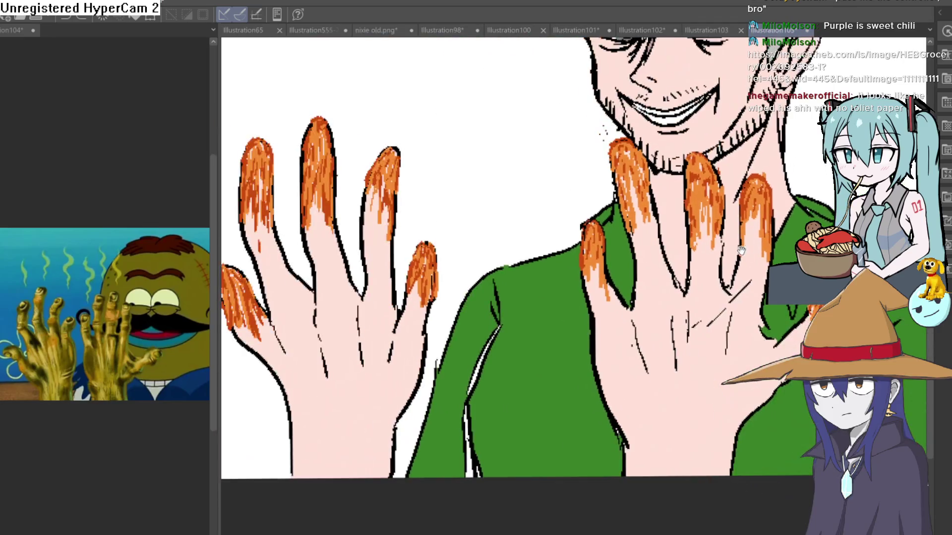
{"action": "scroll", "coordinate": [692, 237], "scroll_direction": "down", "scroll_amount": 2}
{"action": "scroll", "coordinate": [364, 254], "scroll_direction": "up", "scroll_amount": 6}
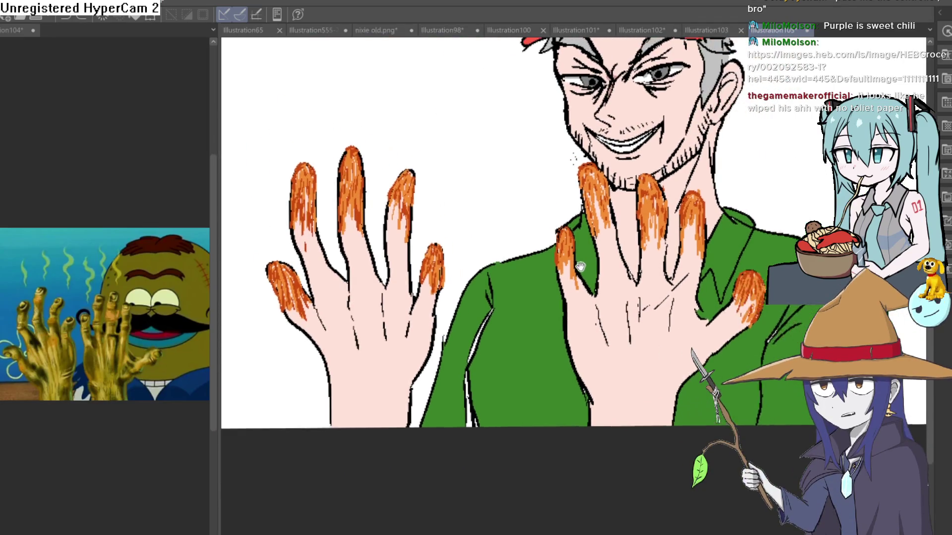
{"action": "scroll", "coordinate": [364, 253], "scroll_direction": "down", "scroll_amount": 3}
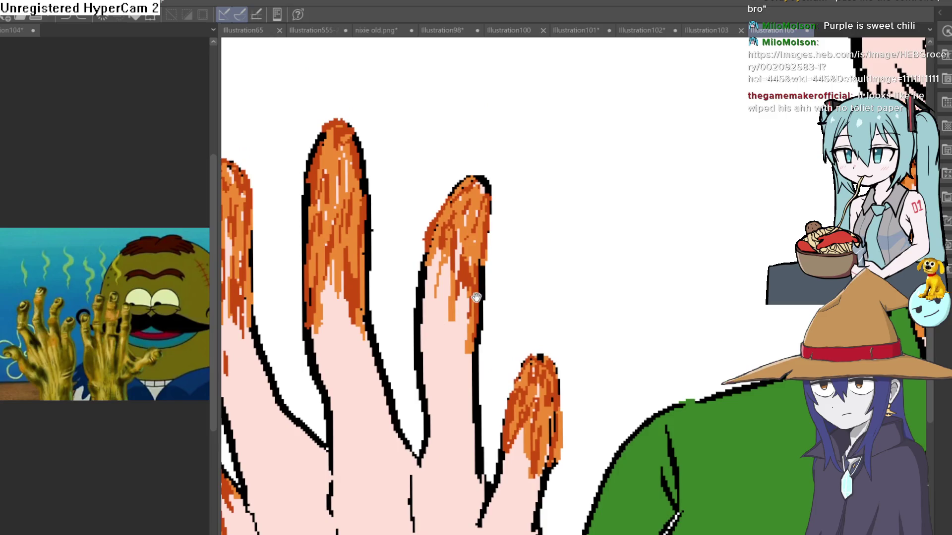
{"action": "scroll", "coordinate": [580, 283], "scroll_direction": "down", "scroll_amount": 3}
{"action": "scroll", "coordinate": [649, 274], "scroll_direction": "down", "scroll_amount": 1}
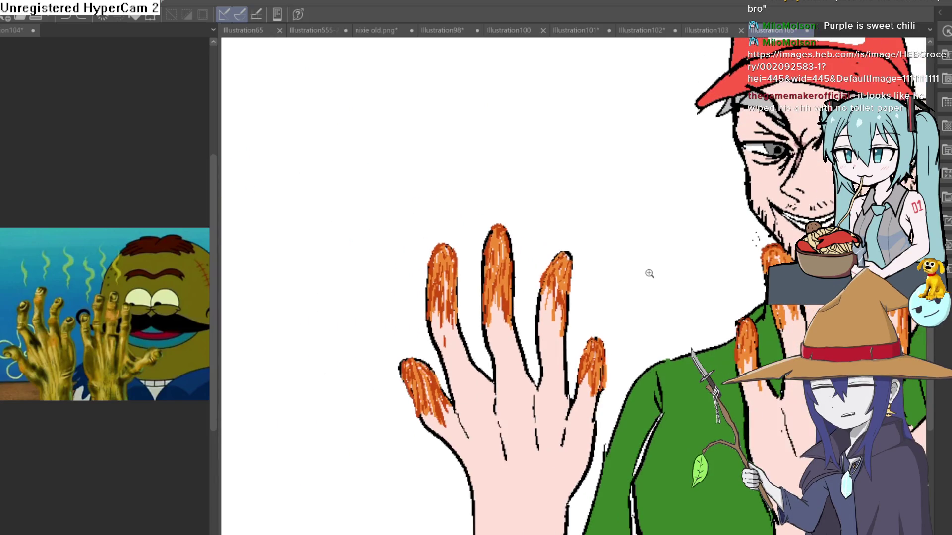
{"action": "mouse_move", "coordinate": [650, 274]}
{"action": "left_mouse_down"}
{"action": "mouse_move", "coordinate": [639, 257]}
{"action": "mouse_move", "coordinate": [687, 193]}
{"action": "left_mouse_up"}
{"action": "scroll", "coordinate": [687, 194], "scroll_direction": "up", "scroll_amount": 3}
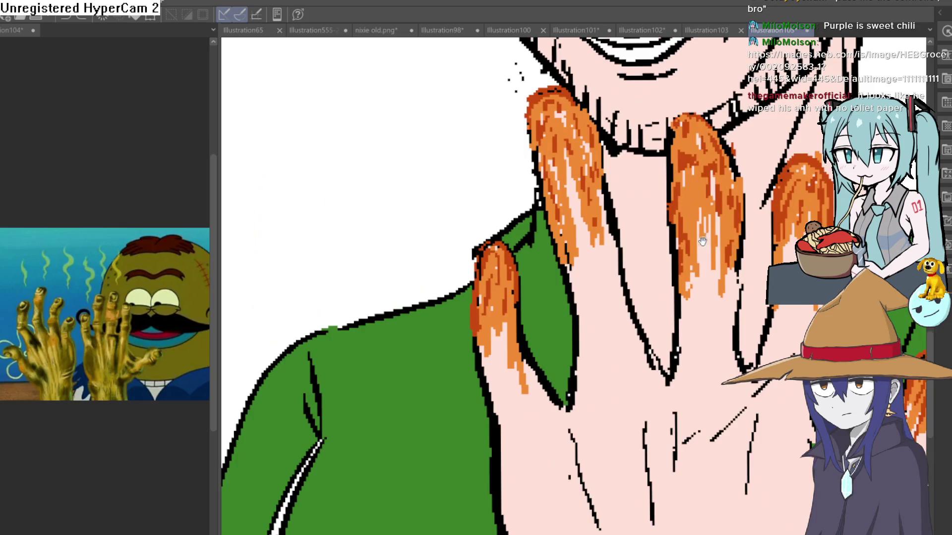
{"action": "scroll", "coordinate": [672, 261], "scroll_direction": "down", "scroll_amount": 2}
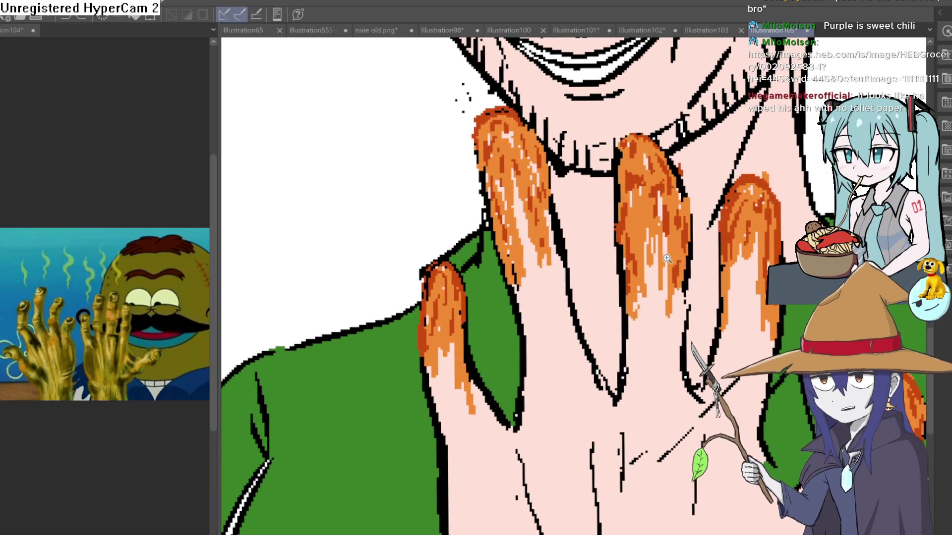
{"action": "scroll", "coordinate": [664, 253], "scroll_direction": "down", "scroll_amount": 1}
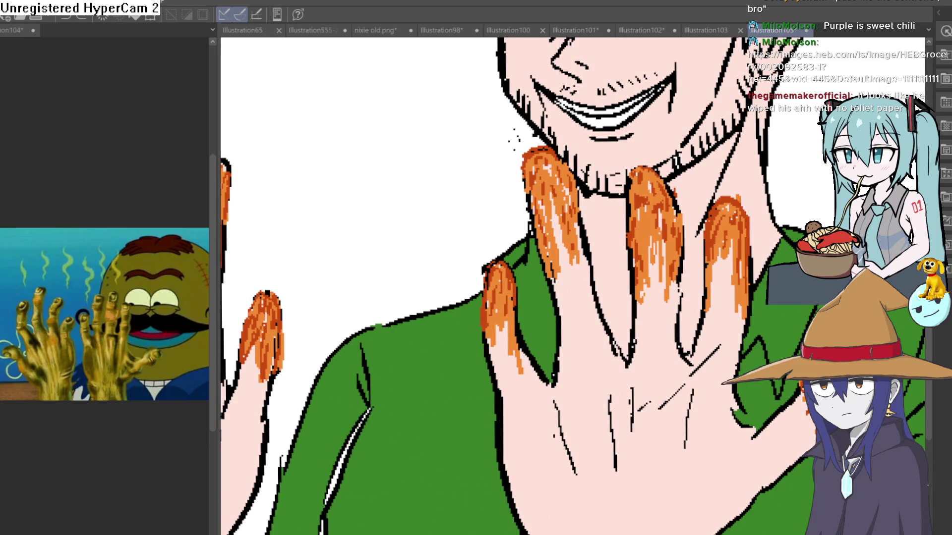
Step: Toggle the orange fingertip colouring off and back on to compare it
{"action": "key", "text": "ctrl+z"}
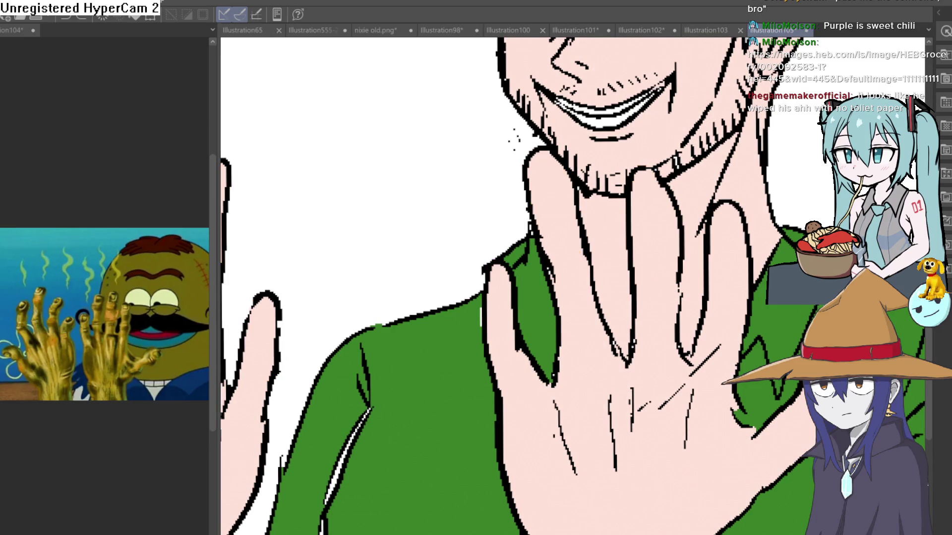
{"action": "key", "text": "ctrl+y"}
{"action": "key", "text": "ctrl+z"}
{"action": "key", "text": "ctrl+y"}
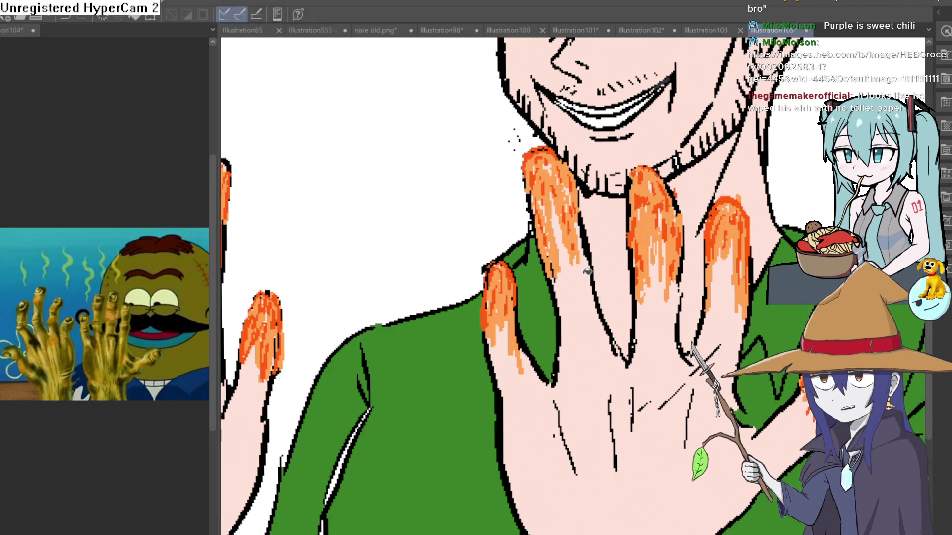
{"action": "scroll", "coordinate": [667, 285], "scroll_direction": "down", "scroll_amount": 4}
{"action": "scroll", "coordinate": [669, 282], "scroll_direction": "up", "scroll_amount": 1}
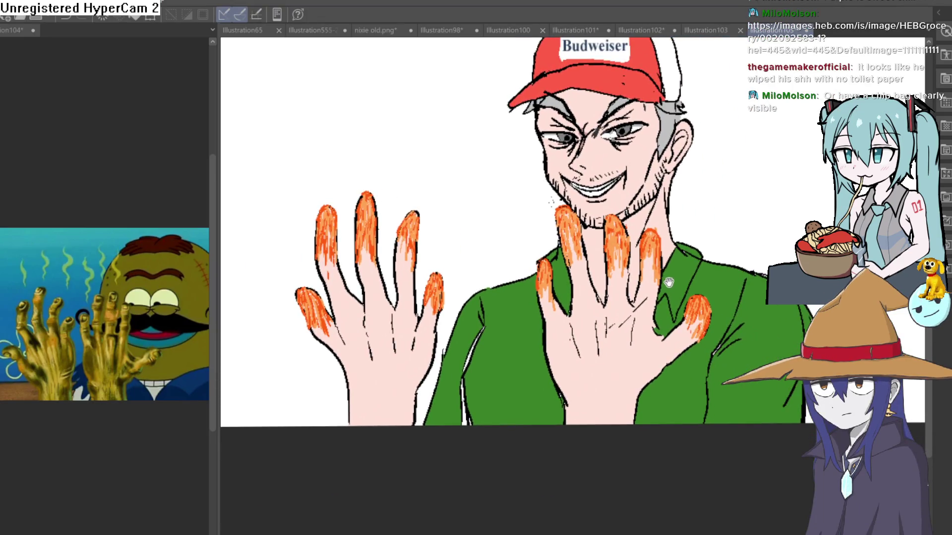
{"action": "scroll", "coordinate": [571, 261], "scroll_direction": "up", "scroll_amount": 3}
{"action": "scroll", "coordinate": [571, 261], "scroll_direction": "down", "scroll_amount": 4}
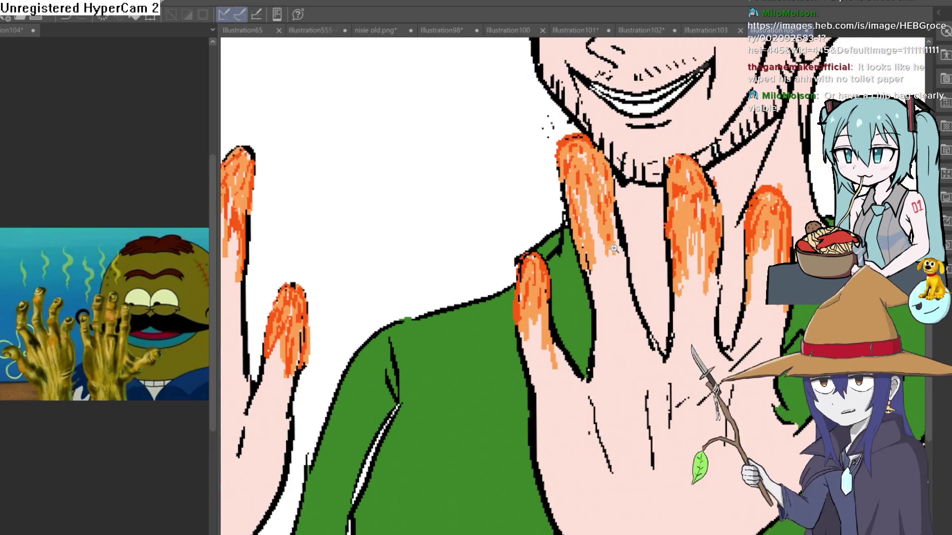
{"action": "scroll", "coordinate": [612, 204], "scroll_direction": "up", "scroll_amount": 2}
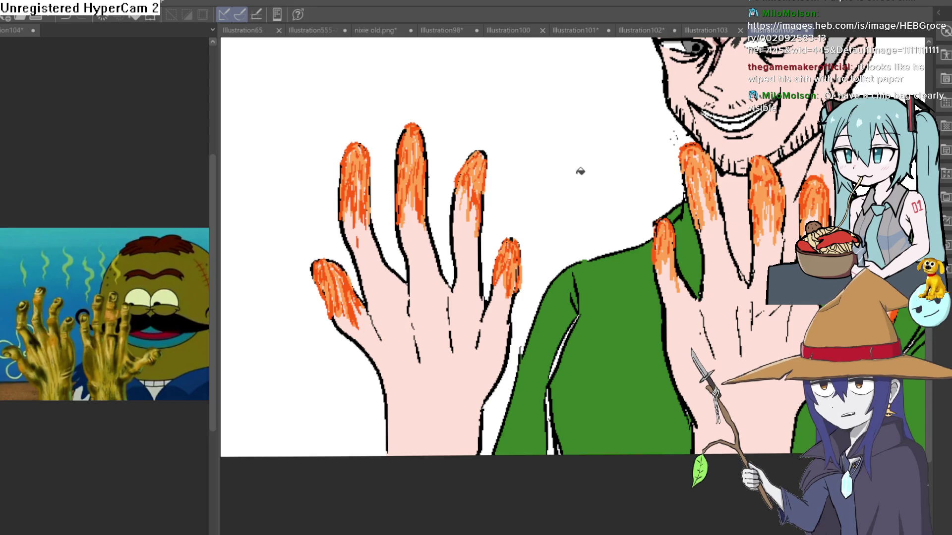
{"action": "mouse_move", "coordinate": [682, 162]}
{"action": "left_mouse_down"}
{"action": "mouse_move", "coordinate": [623, 215]}
{"action": "mouse_move", "coordinate": [546, 225]}
{"action": "mouse_move", "coordinate": [555, 248]}
{"action": "mouse_move", "coordinate": [536, 289]}
{"action": "left_mouse_up"}
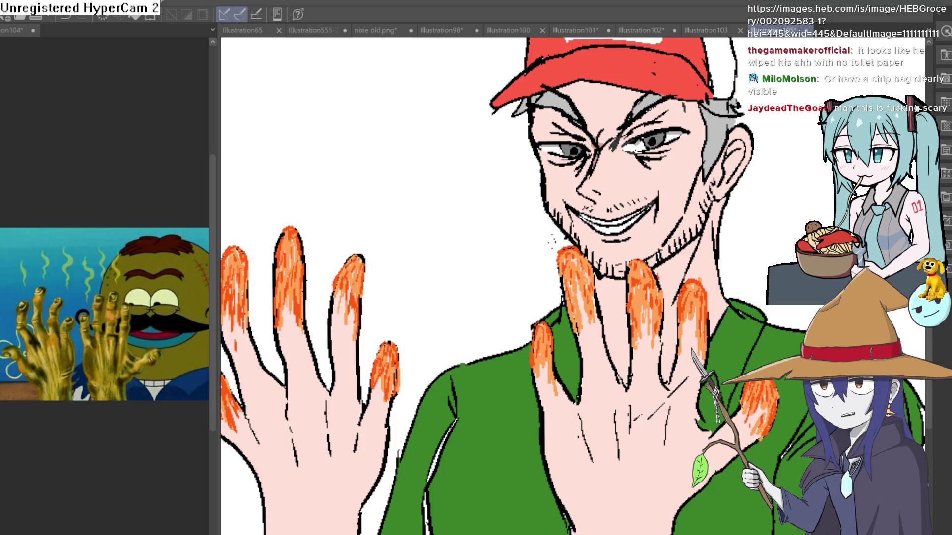
{"action": "left_click", "coordinate": [493, 198]}
{"action": "key", "text": "ctrl+z"}
{"action": "scroll", "coordinate": [525, 209], "scroll_direction": "down", "scroll_amount": 5}
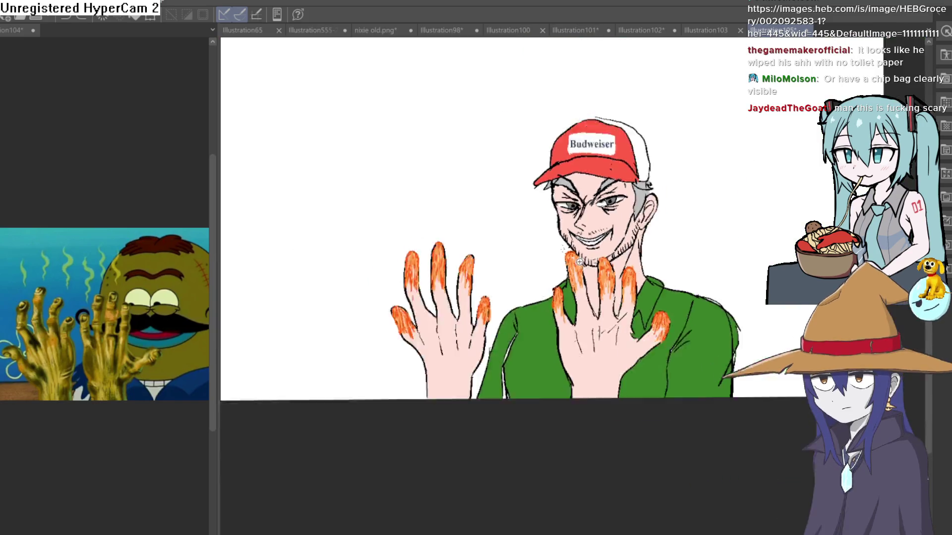
{"action": "scroll", "coordinate": [621, 240], "scroll_direction": "up", "scroll_amount": 6}
{"action": "scroll", "coordinate": [559, 205], "scroll_direction": "down", "scroll_amount": 5}
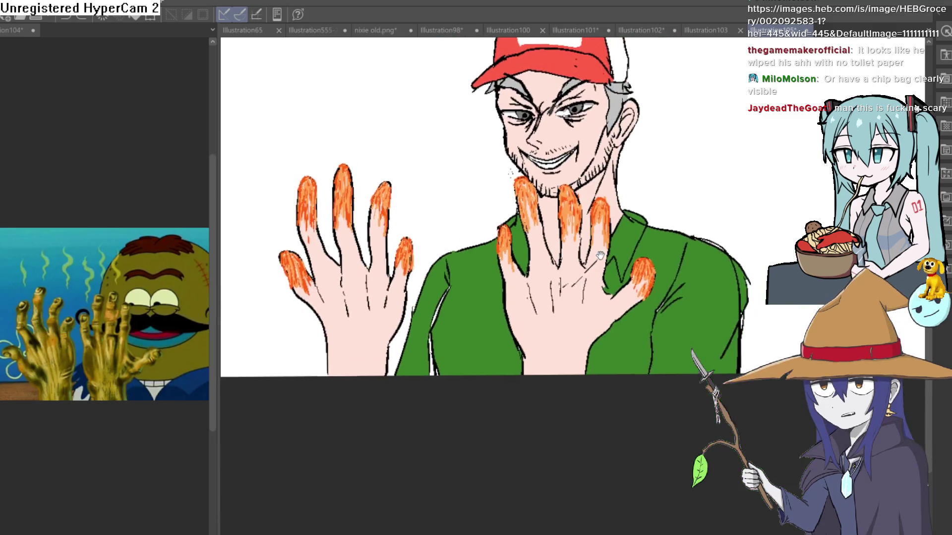
{"action": "scroll", "coordinate": [559, 204], "scroll_direction": "up", "scroll_amount": 3}
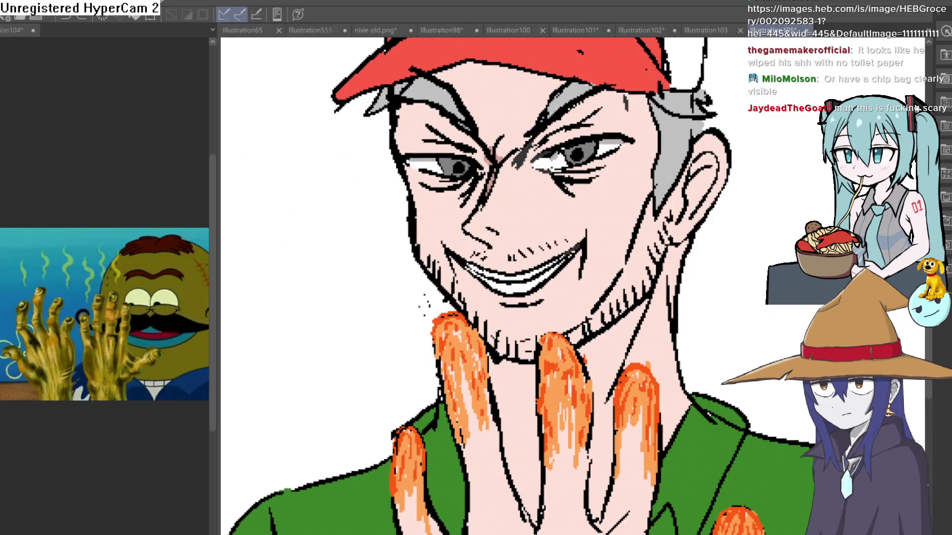
{"action": "scroll", "coordinate": [559, 205], "scroll_direction": "up", "scroll_amount": 2}
{"action": "key", "text": "h"}
{"action": "key", "text": "h"}
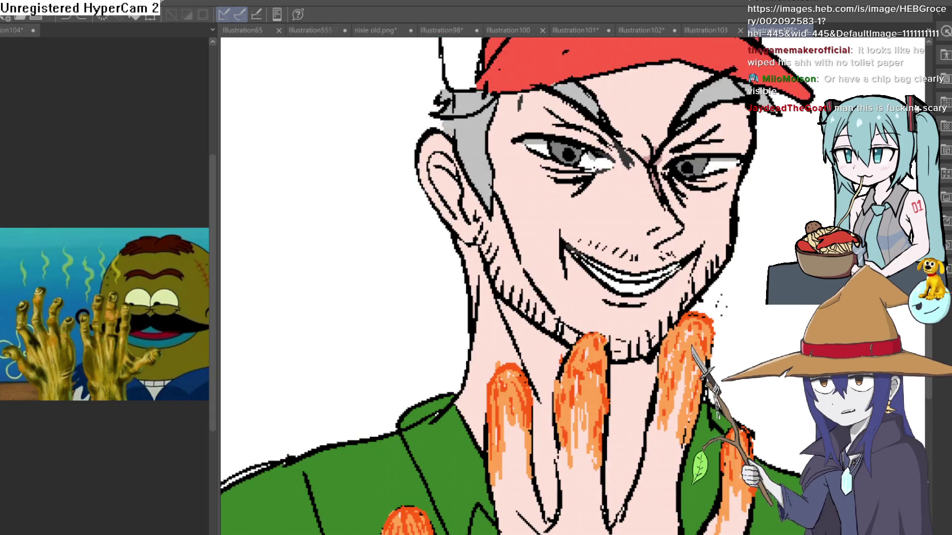
{"action": "key", "text": "h"}
{"action": "key", "text": "h"}
{"action": "key", "text": "v"}
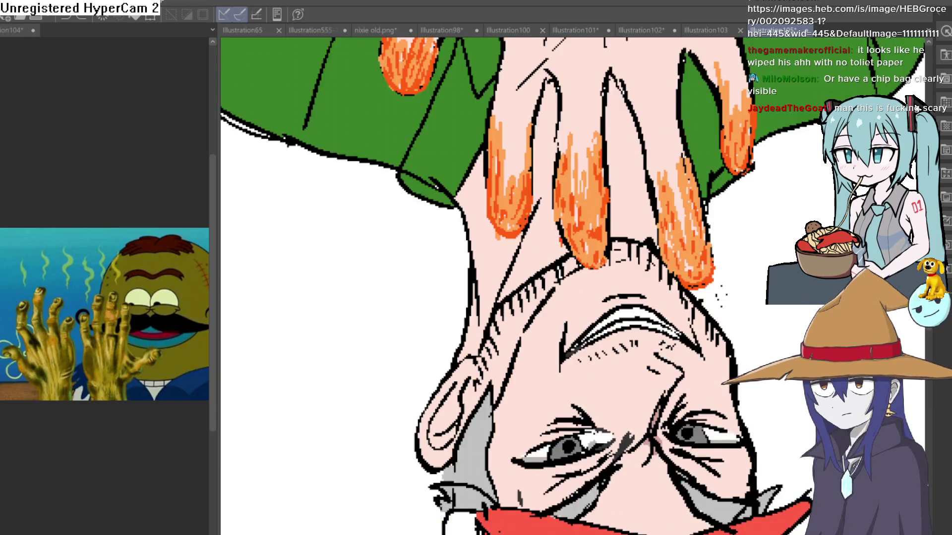
{"action": "key", "text": "v"}
{"action": "scroll", "coordinate": [791, 234], "scroll_direction": "down", "scroll_amount": 1}
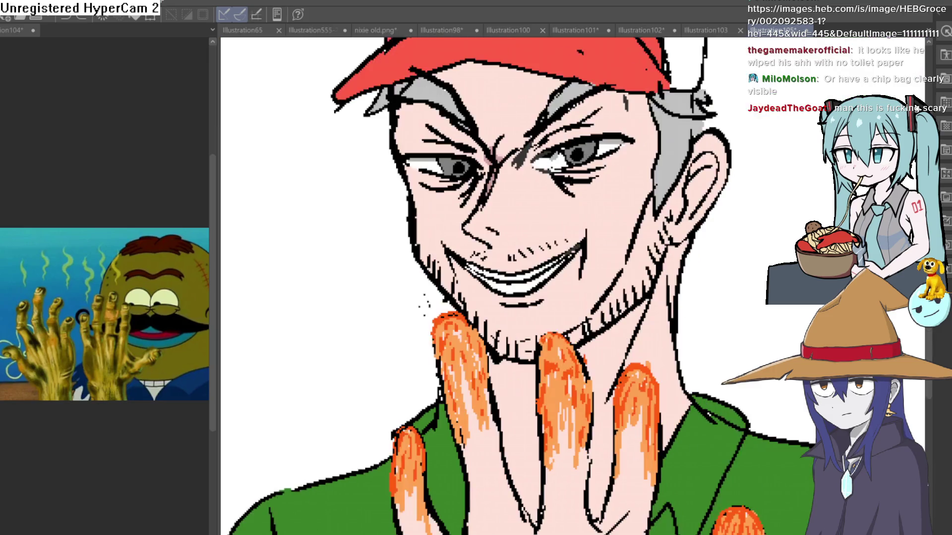
{"action": "key", "text": "h"}
{"action": "mouse_move", "coordinate": [791, 234]}
{"action": "left_mouse_down"}
{"action": "mouse_move", "coordinate": [747, 203]}
{"action": "mouse_move", "coordinate": [730, 281]}
{"action": "mouse_move", "coordinate": [731, 184]}
{"action": "left_mouse_up"}
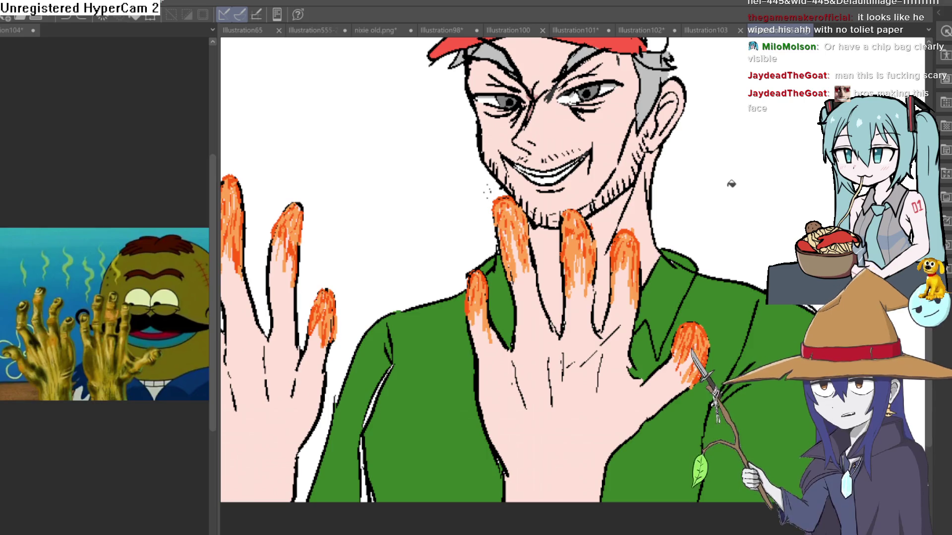
{"action": "scroll", "coordinate": [731, 184], "scroll_direction": "down", "scroll_amount": 1}
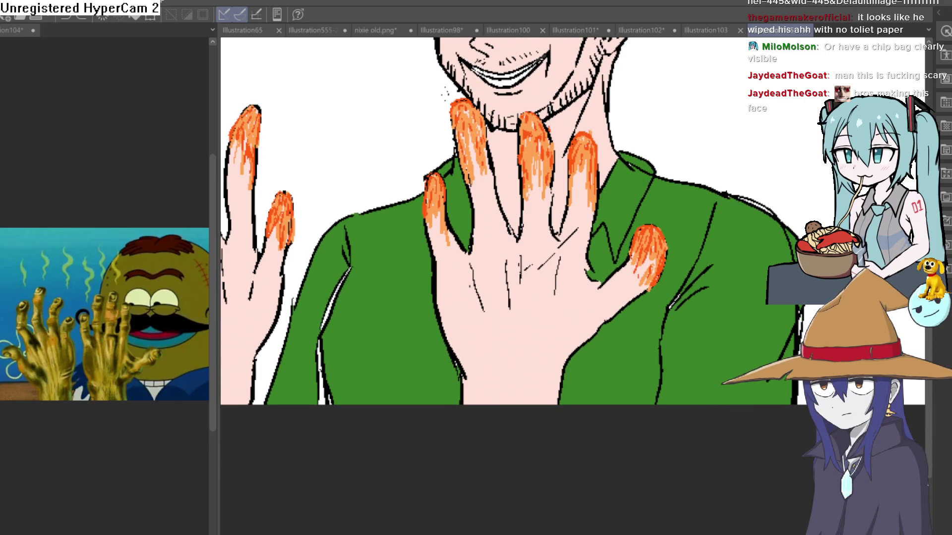
{"action": "mouse_move", "coordinate": [682, 230]}
{"action": "left_mouse_down"}
{"action": "mouse_move", "coordinate": [529, 274]}
{"action": "mouse_move", "coordinate": [643, 215]}
{"action": "mouse_move", "coordinate": [636, 254]}
{"action": "left_mouse_up"}
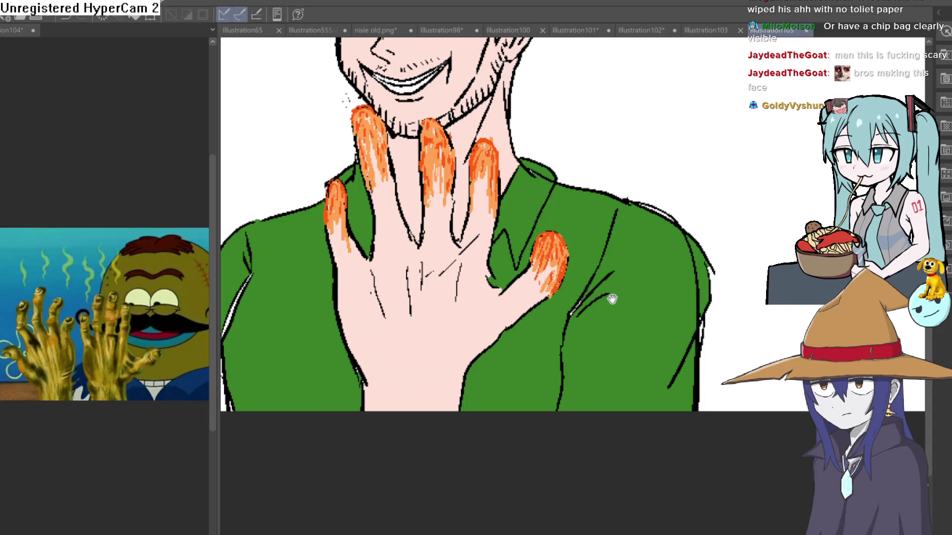
{"action": "scroll", "coordinate": [644, 307], "scroll_direction": "down", "scroll_amount": 4}
{"action": "left_click_drag", "start_coordinate": [638, 307], "coordinate": [631, 350]}
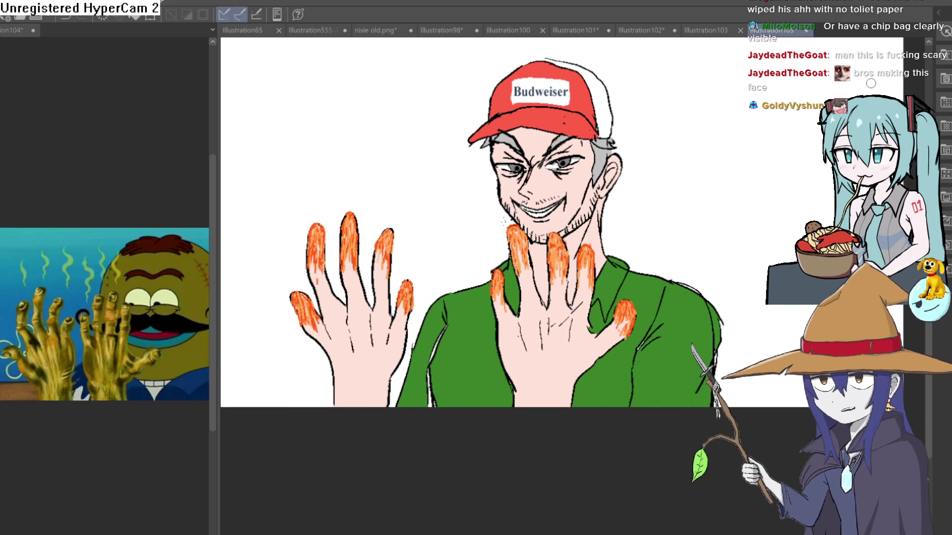
Step: Raise the drawing in view and auto-select the green shirt area
{"action": "left_click_drag", "start_coordinate": [687, 311], "coordinate": [667, 276]}
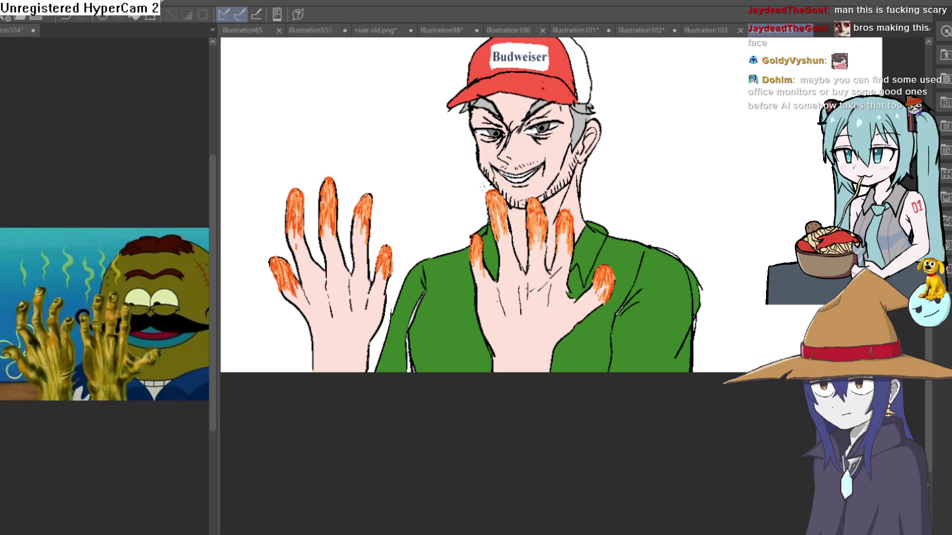
{"action": "left_click", "coordinate": [633, 345]}
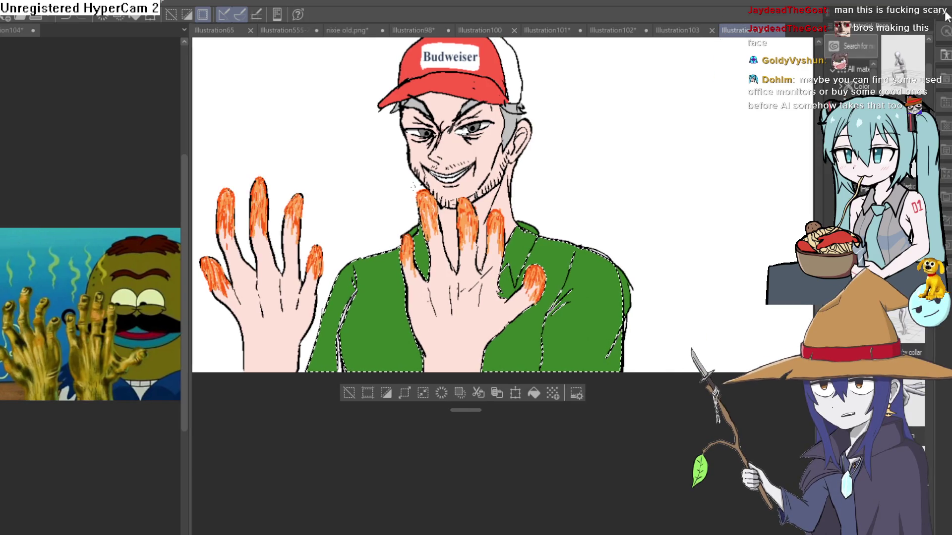
Step: Widen the Material palette to make room for browsing materials
{"action": "mouse_move", "coordinate": [815, 153]}
{"action": "left_mouse_down"}
{"action": "mouse_move", "coordinate": [755, 163]}
{"action": "mouse_move", "coordinate": [617, 154]}
{"action": "left_mouse_up"}
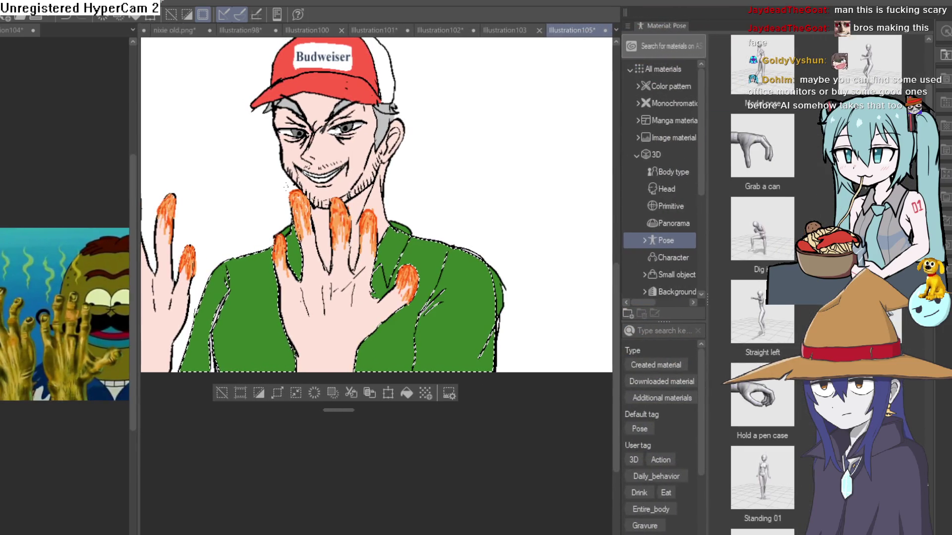
{"action": "left_click_drag", "start_coordinate": [937, 203], "coordinate": [789, 203]}
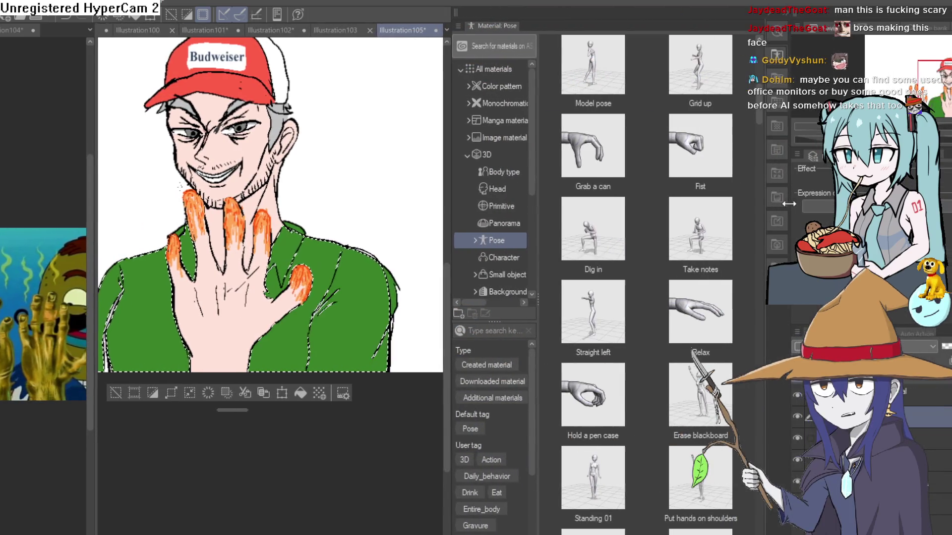
{"action": "scroll", "coordinate": [498, 248], "scroll_direction": "down", "scroll_amount": 1}
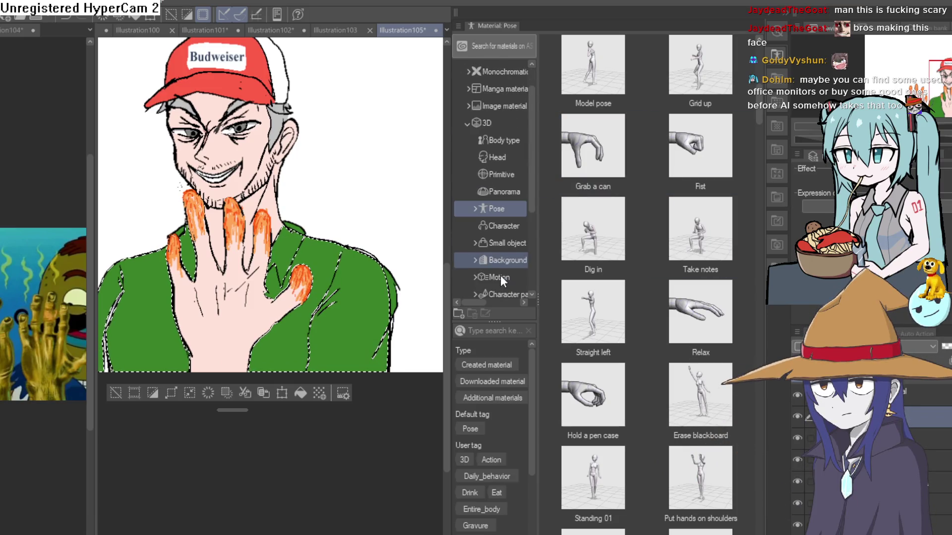
Step: Browse to Download > Material and drag Plaid Pattern onto the selected shirt
{"action": "left_click", "coordinate": [474, 208]}
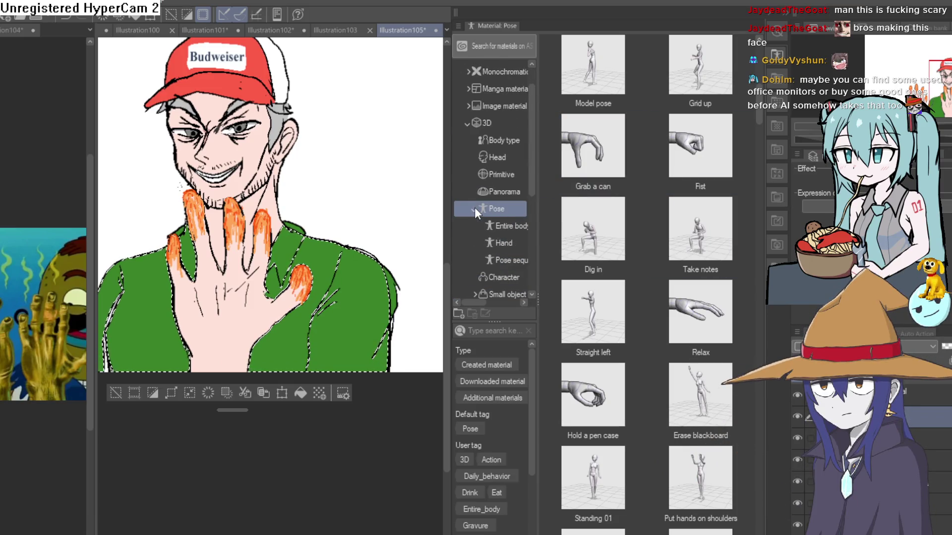
{"action": "scroll", "coordinate": [482, 221], "scroll_direction": "down", "scroll_amount": 3}
{"action": "scroll", "coordinate": [492, 231], "scroll_direction": "up", "scroll_amount": 4}
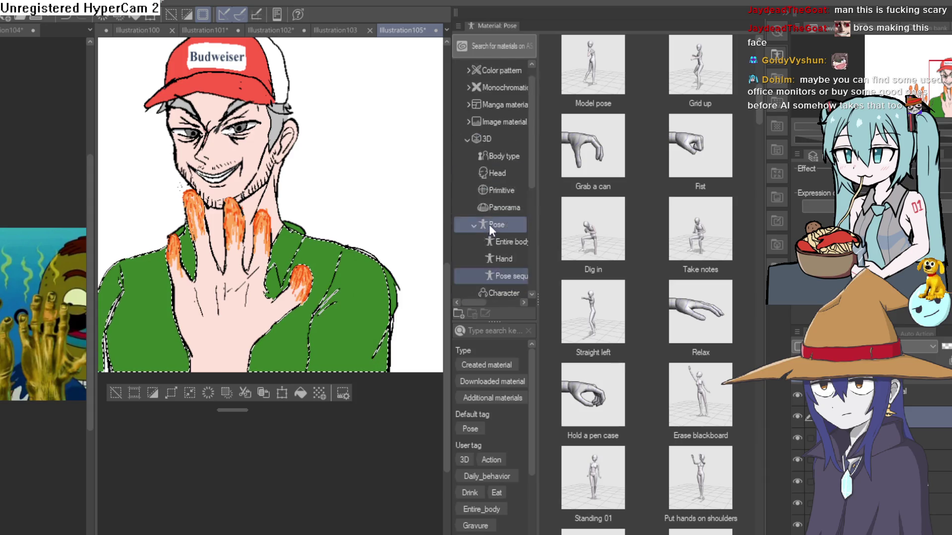
{"action": "scroll", "coordinate": [476, 188], "scroll_direction": "up", "scroll_amount": 1}
{"action": "left_click", "coordinate": [465, 154]}
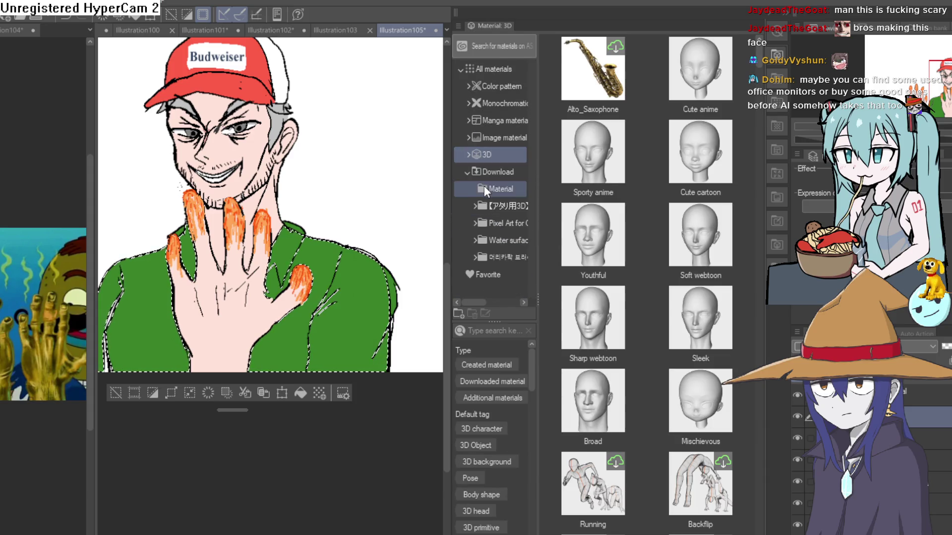
{"action": "left_click", "coordinate": [484, 187]}
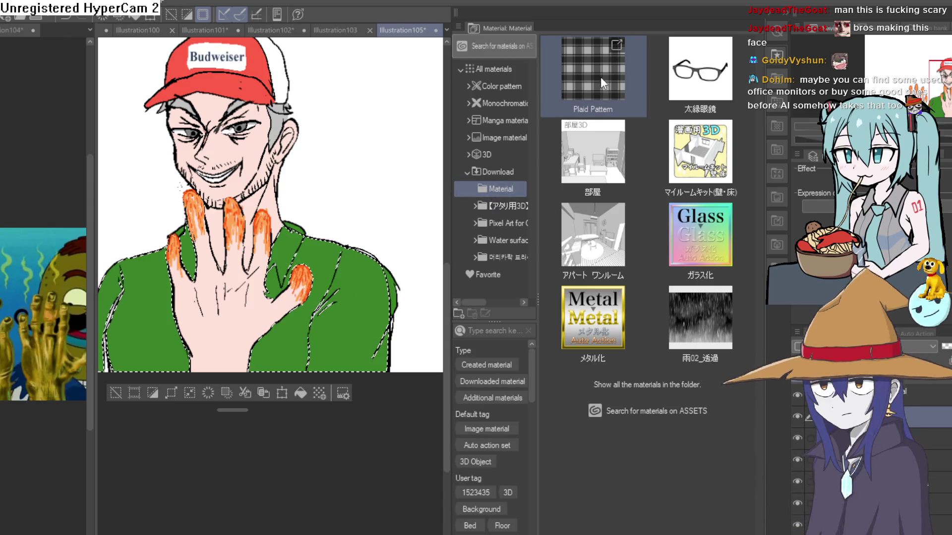
{"action": "mouse_move", "coordinate": [600, 82]}
{"action": "left_mouse_down"}
{"action": "mouse_move", "coordinate": [364, 290]}
{"action": "mouse_move", "coordinate": [345, 353]}
{"action": "mouse_move", "coordinate": [337, 348]}
{"action": "left_mouse_up"}
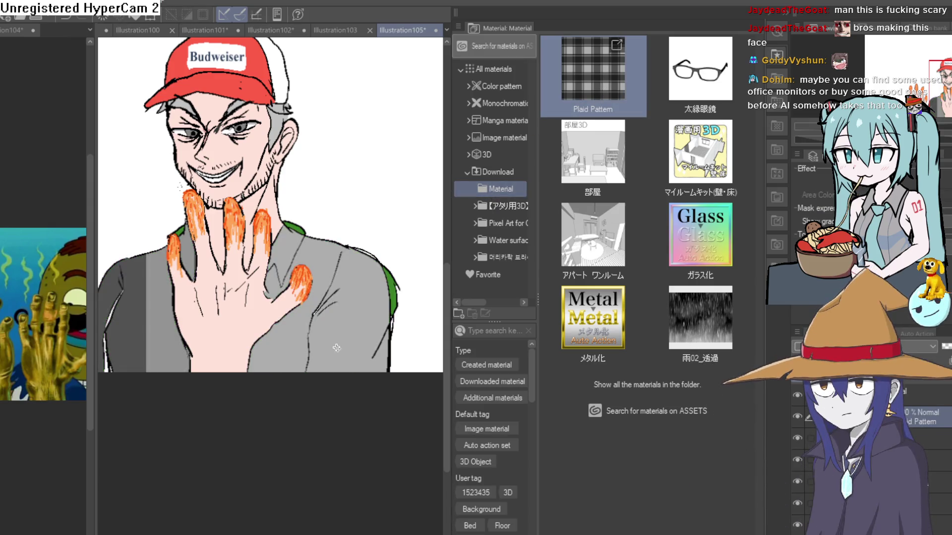
Step: Try scaling the plaid layer with Ctrl+T, abandon it, and clear the shirt selection
{"action": "scroll", "coordinate": [328, 298], "scroll_direction": "down", "scroll_amount": 2}
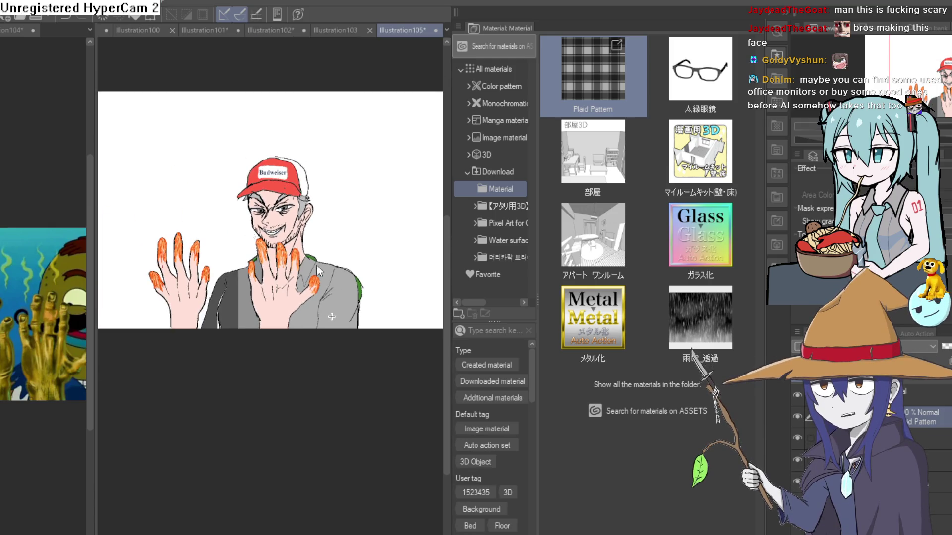
{"action": "key", "text": "ctrl+t"}
{"action": "scroll", "coordinate": [361, 265], "scroll_direction": "down", "scroll_amount": 1}
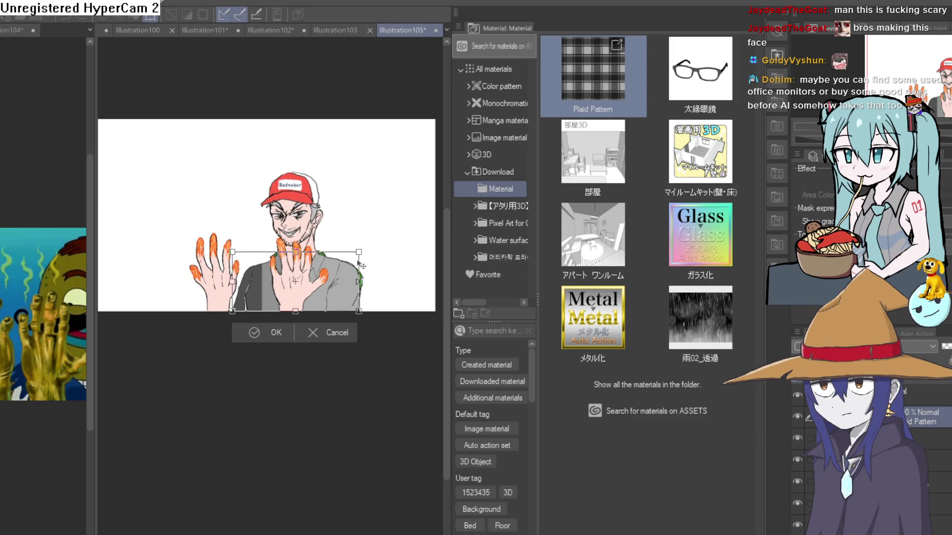
{"action": "left_click_drag", "start_coordinate": [361, 265], "coordinate": [293, 283]}
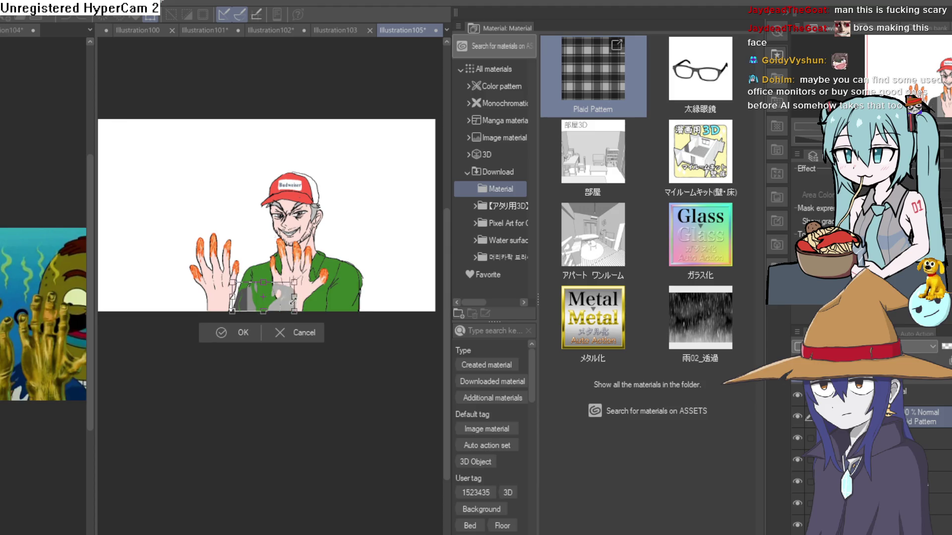
{"action": "left_click", "coordinate": [281, 331]}
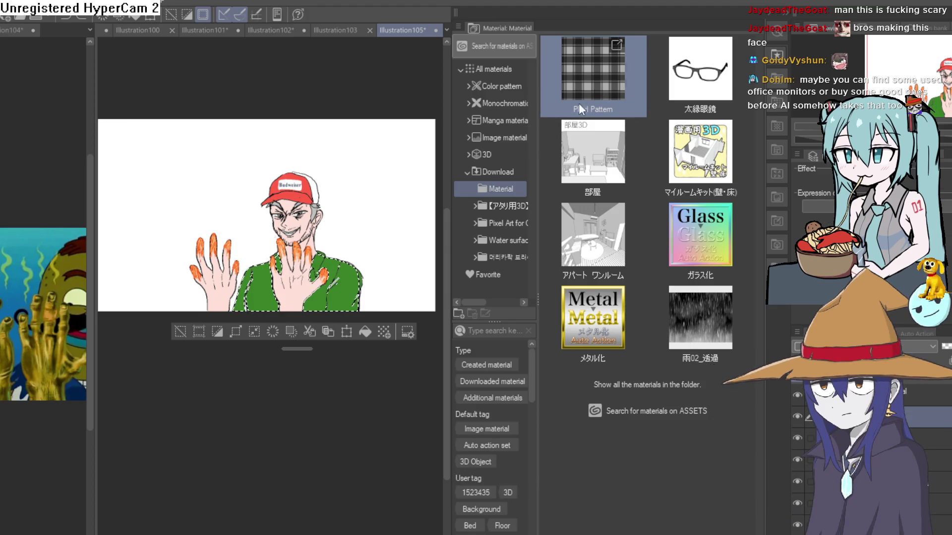
{"action": "left_click", "coordinate": [181, 331]}
Step: Drop Plaid Pattern onto the canvas and shrink it into a small, densely repeating tile
{"action": "left_click_drag", "start_coordinate": [608, 106], "coordinate": [341, 252]}
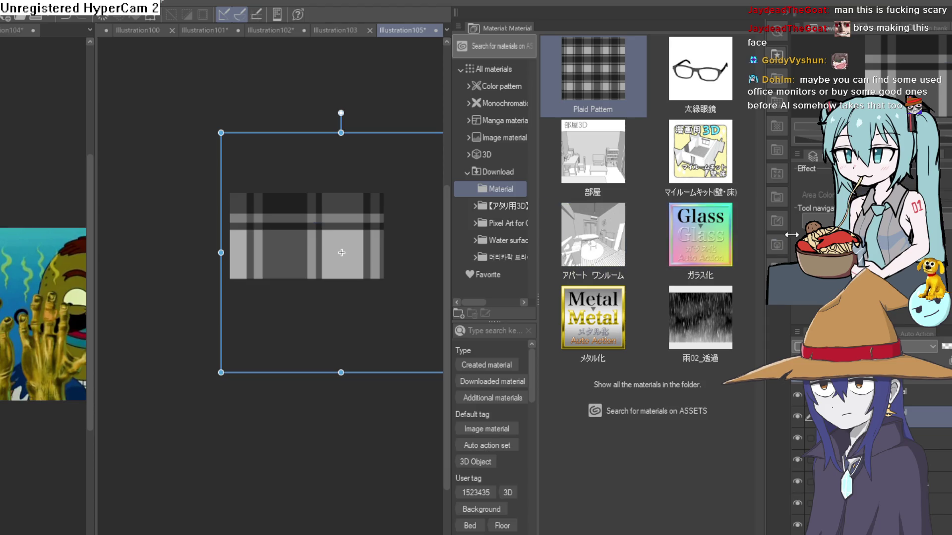
{"action": "left_click_drag", "start_coordinate": [450, 223], "coordinate": [636, 223]}
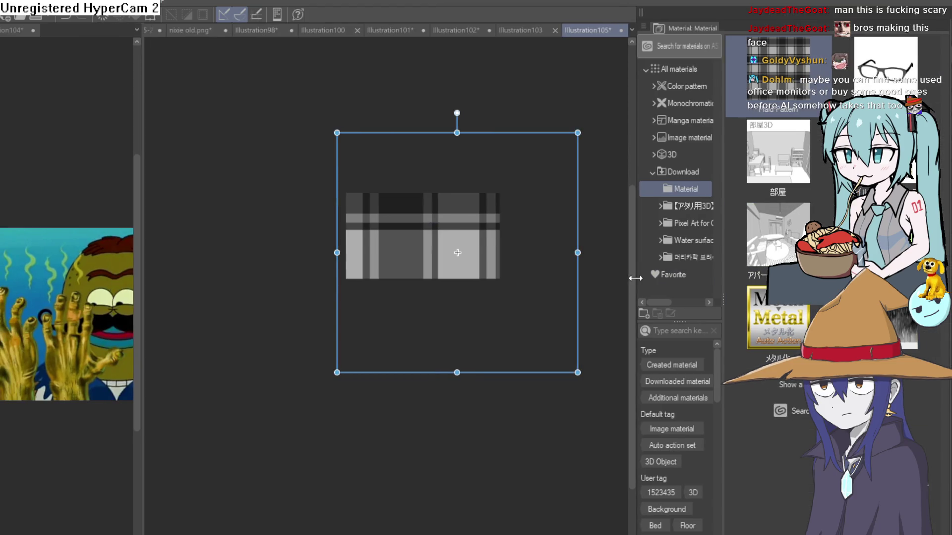
{"action": "left_click_drag", "start_coordinate": [649, 275], "coordinate": [838, 275]}
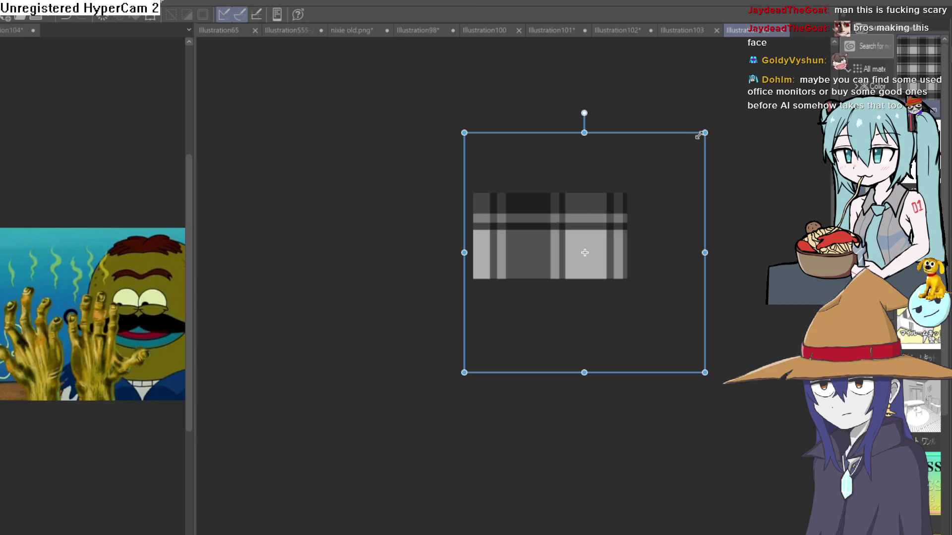
{"action": "mouse_move", "coordinate": [699, 135]}
{"action": "left_mouse_down"}
{"action": "mouse_move", "coordinate": [587, 251]}
{"action": "mouse_move", "coordinate": [403, 363]}
{"action": "mouse_move", "coordinate": [433, 335]}
{"action": "mouse_move", "coordinate": [422, 346]}
{"action": "left_mouse_up"}
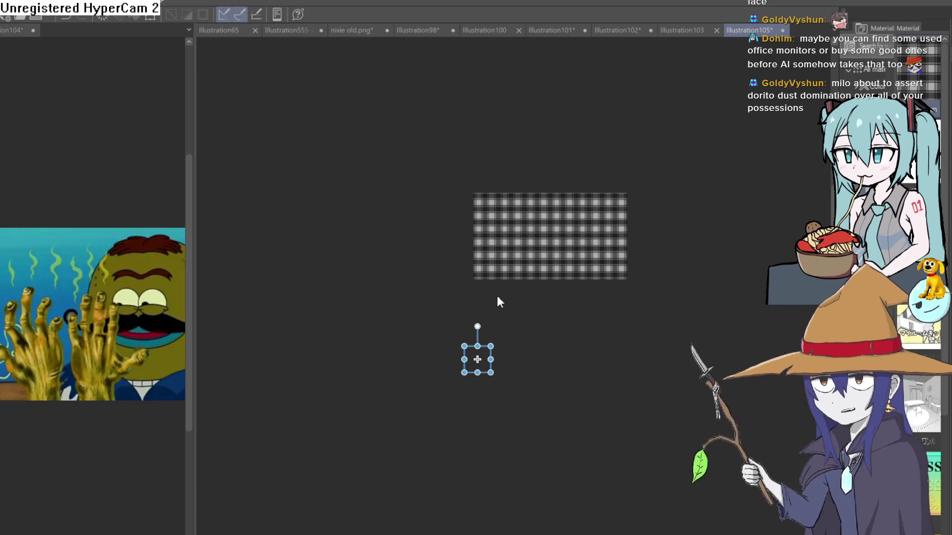
{"action": "scroll", "coordinate": [542, 225], "scroll_direction": "up", "scroll_amount": 4}
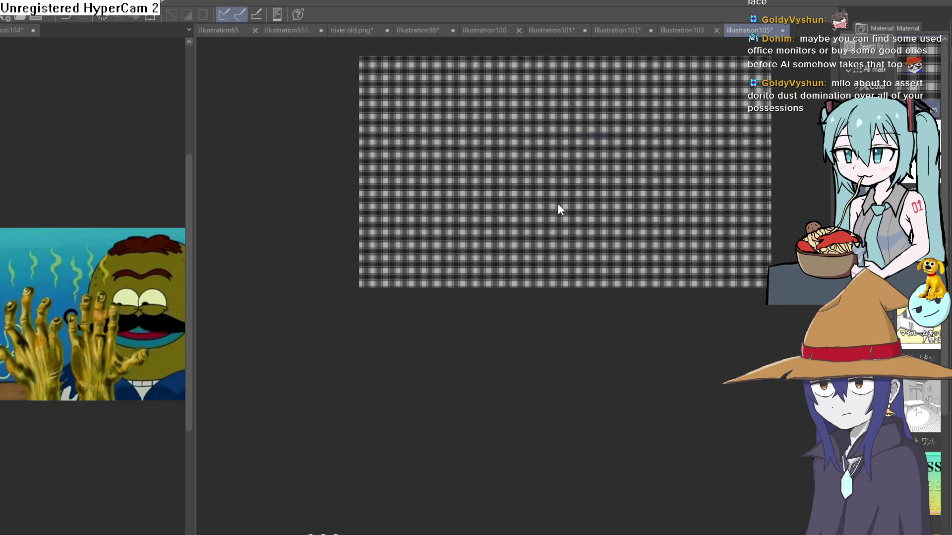
{"action": "scroll", "coordinate": [557, 208], "scroll_direction": "up", "scroll_amount": 1}
{"action": "scroll", "coordinate": [489, 347], "scroll_direction": "down", "scroll_amount": 2}
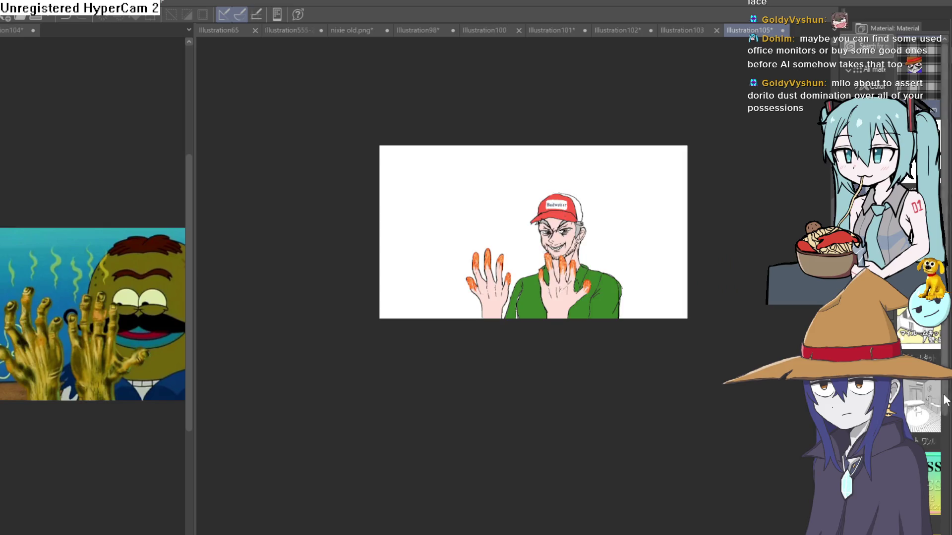
Step: Select the left and right shirt areas, mask the plaid layer to them, then deselect
{"action": "scroll", "coordinate": [561, 184], "scroll_direction": "up", "scroll_amount": 1}
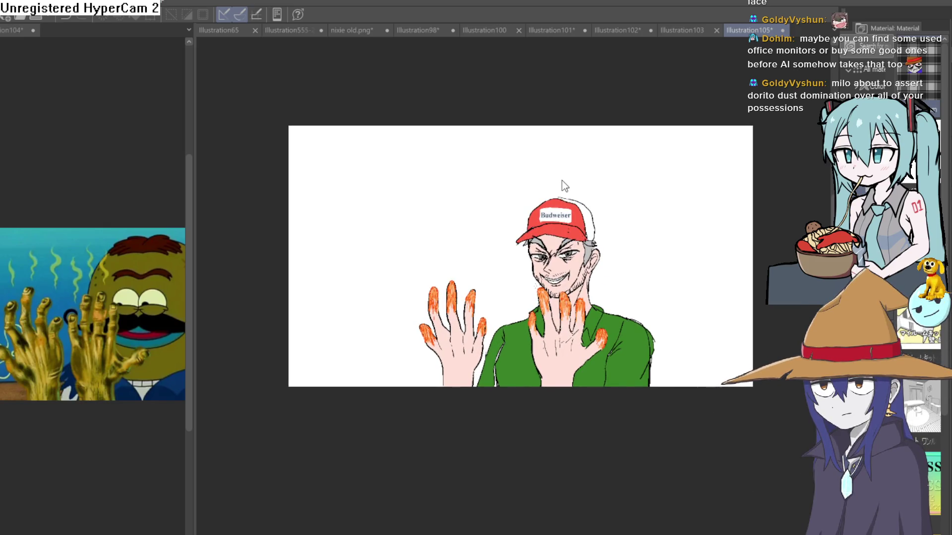
{"action": "scroll", "coordinate": [671, 347], "scroll_direction": "up", "scroll_amount": 2}
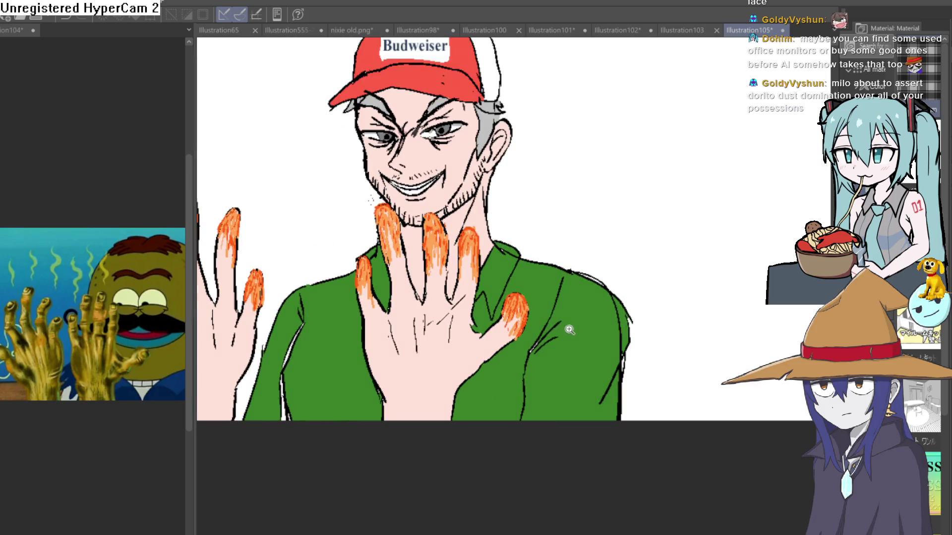
{"action": "left_click", "coordinate": [577, 361]}
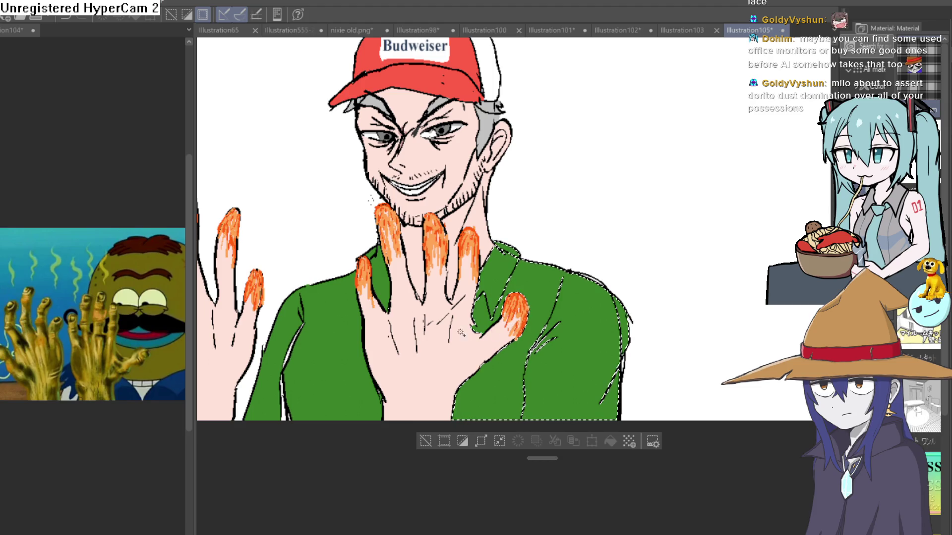
{"action": "left_click", "coordinate": [351, 369]}
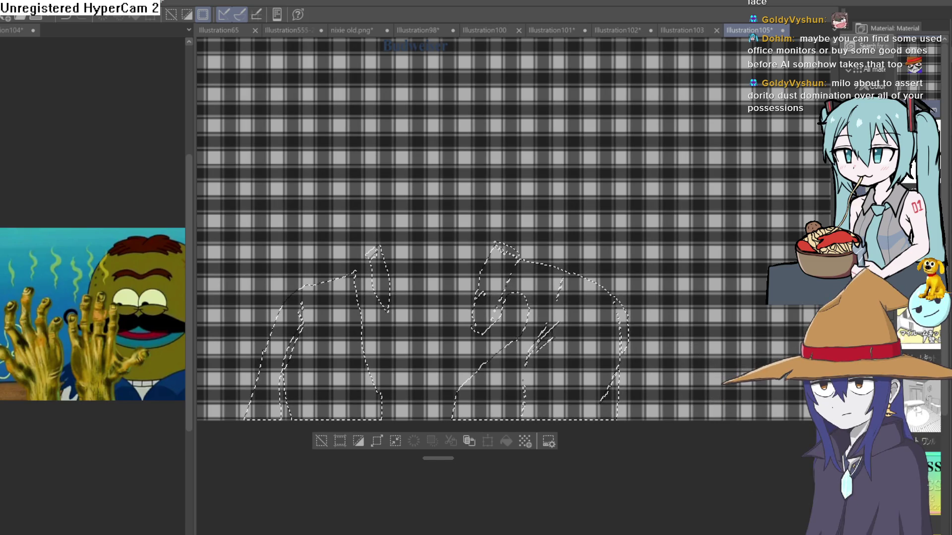
{"action": "key", "text": "ctrl+shift+x"}
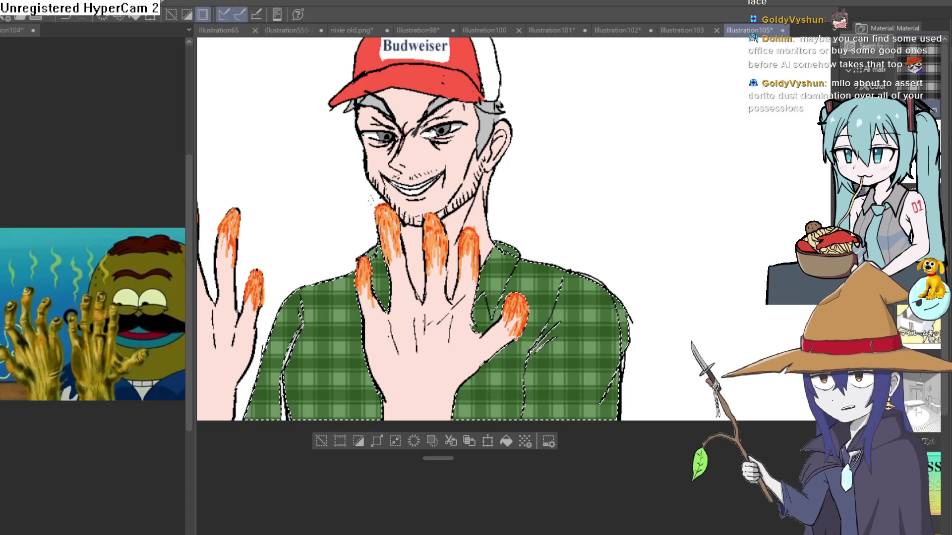
{"action": "left_click", "coordinate": [321, 441]}
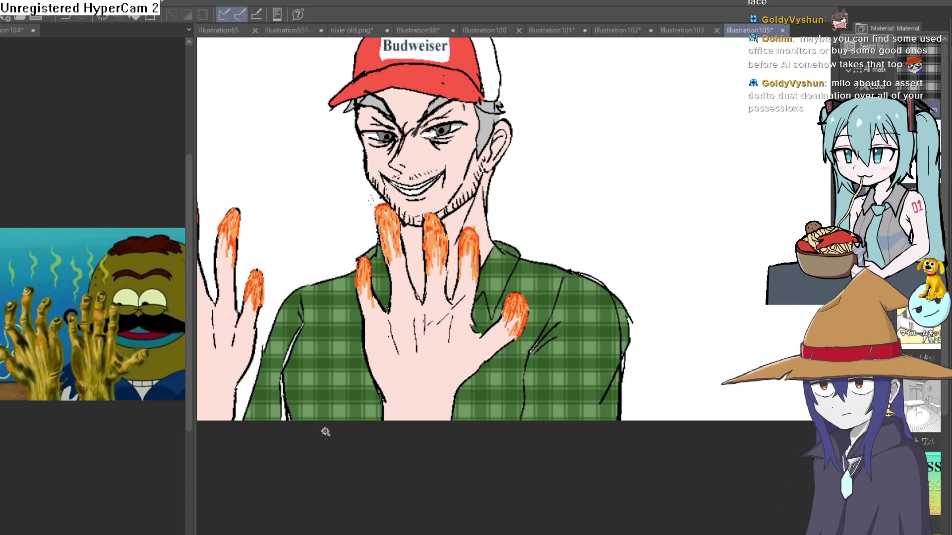
{"action": "scroll", "coordinate": [590, 391], "scroll_direction": "down", "scroll_amount": 3}
{"action": "scroll", "coordinate": [442, 375], "scroll_direction": "up", "scroll_amount": 6}
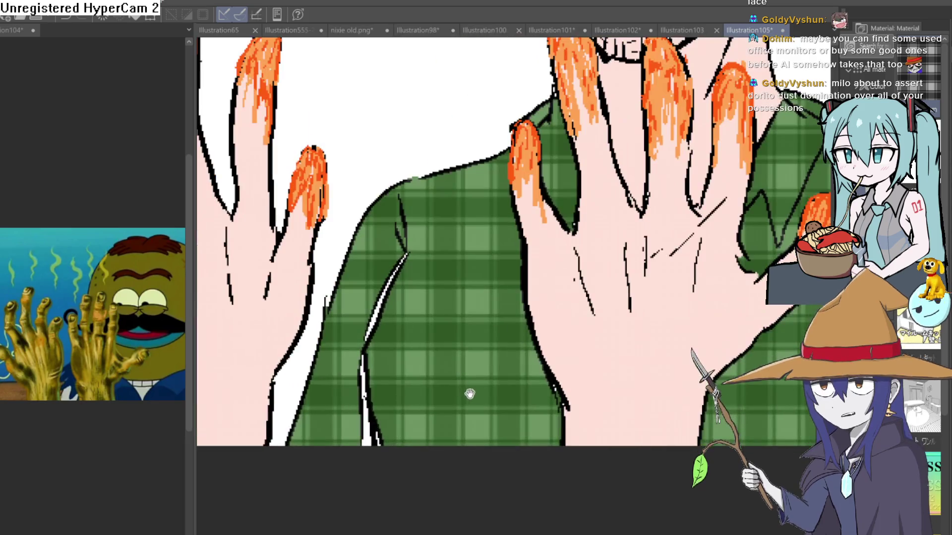
{"action": "scroll", "coordinate": [468, 393], "scroll_direction": "down", "scroll_amount": 3}
{"action": "mouse_move", "coordinate": [624, 380]}
{"action": "left_mouse_down"}
{"action": "mouse_move", "coordinate": [573, 372]}
{"action": "mouse_move", "coordinate": [593, 406]}
{"action": "left_mouse_up"}
{"action": "scroll", "coordinate": [586, 390], "scroll_direction": "up", "scroll_amount": 2}
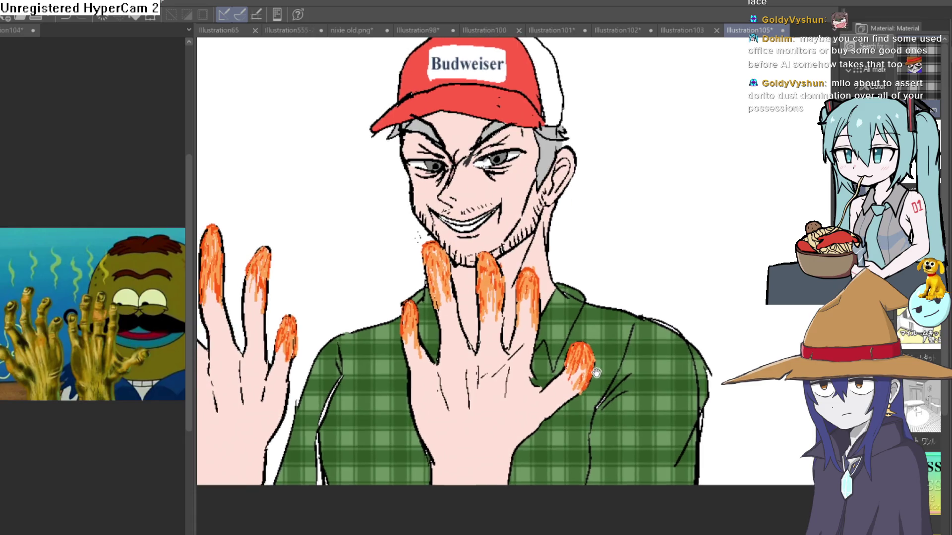
{"action": "left_click_drag", "start_coordinate": [601, 411], "coordinate": [587, 419]}
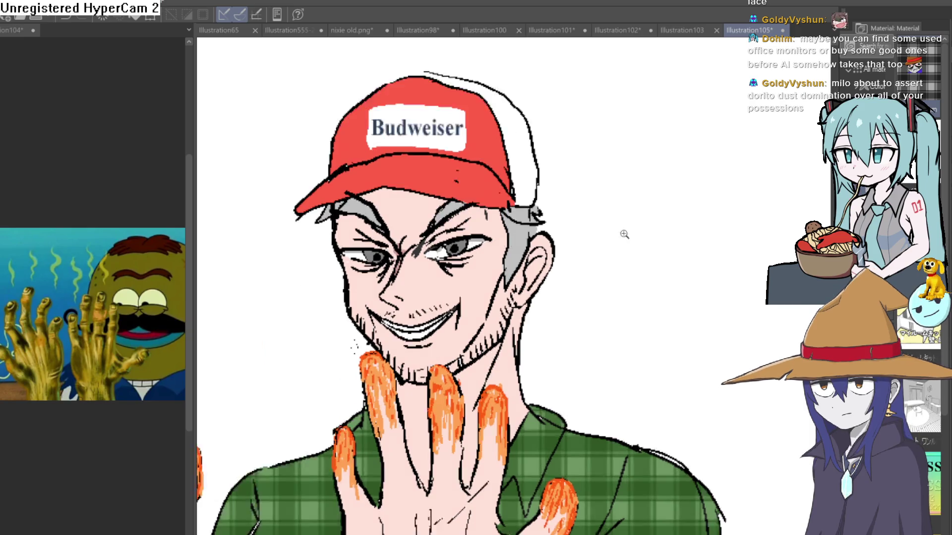
Step: Hatch dark diagonal shading along the white cap rim, rotating the view as needed
{"action": "mouse_move", "coordinate": [622, 233]}
{"action": "left_mouse_down"}
{"action": "mouse_move", "coordinate": [637, 323]}
{"action": "mouse_move", "coordinate": [595, 397]}
{"action": "left_mouse_up"}
{"action": "scroll", "coordinate": [571, 272], "scroll_direction": "up", "scroll_amount": 5}
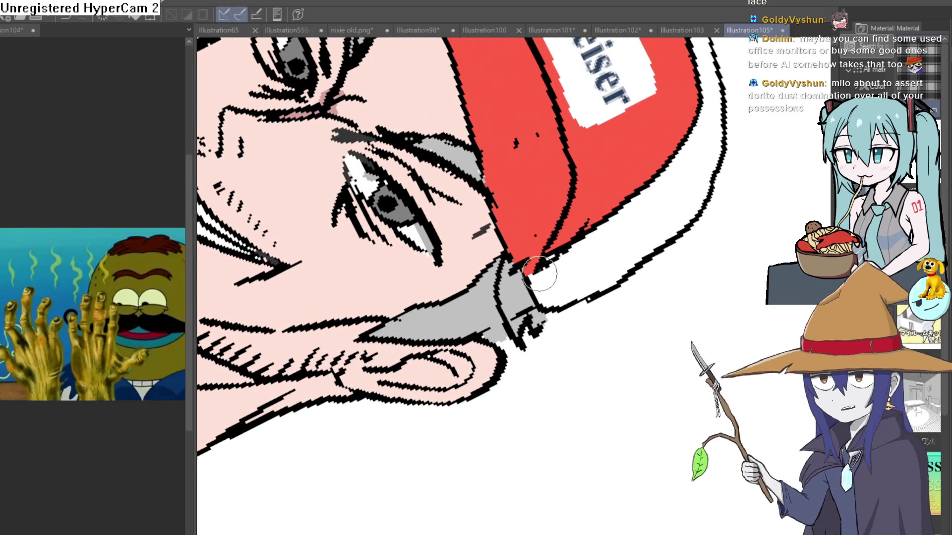
{"action": "mouse_move", "coordinate": [550, 270]}
{"action": "left_mouse_down"}
{"action": "mouse_move", "coordinate": [545, 295]}
{"action": "mouse_move", "coordinate": [556, 254]}
{"action": "mouse_move", "coordinate": [570, 270]}
{"action": "mouse_move", "coordinate": [580, 266]}
{"action": "mouse_move", "coordinate": [585, 297]}
{"action": "left_mouse_up"}
{"action": "left_click_drag", "start_coordinate": [601, 240], "coordinate": [599, 282]}
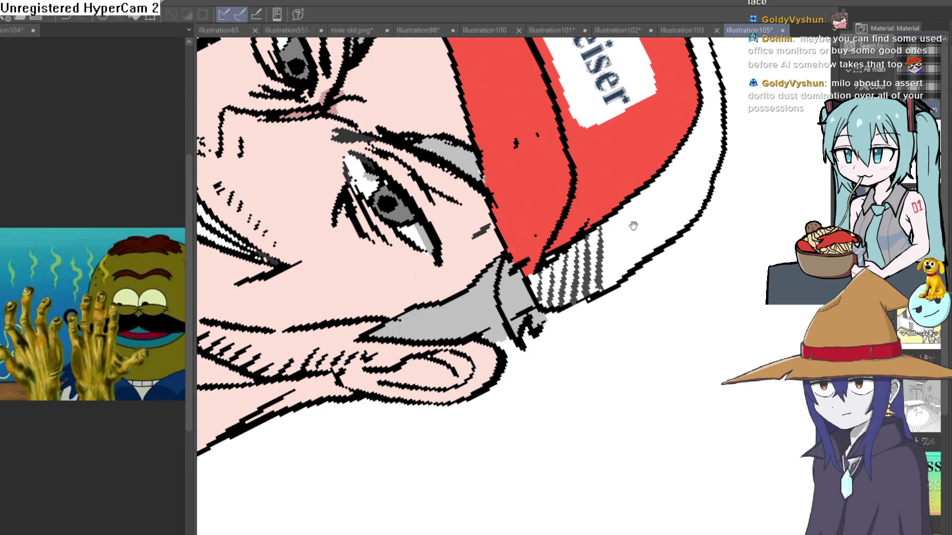
{"action": "mouse_move", "coordinate": [631, 225]}
{"action": "left_mouse_down"}
{"action": "mouse_move", "coordinate": [512, 342]}
{"action": "mouse_move", "coordinate": [502, 394]}
{"action": "left_mouse_up"}
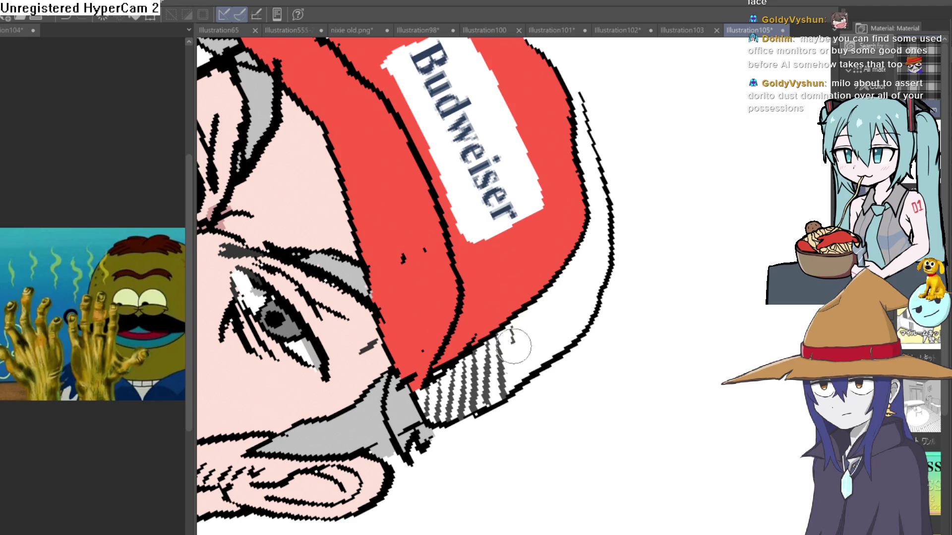
{"action": "mouse_move", "coordinate": [529, 346]}
{"action": "left_mouse_down"}
{"action": "mouse_move", "coordinate": [537, 308]}
{"action": "mouse_move", "coordinate": [544, 359]}
{"action": "left_mouse_up"}
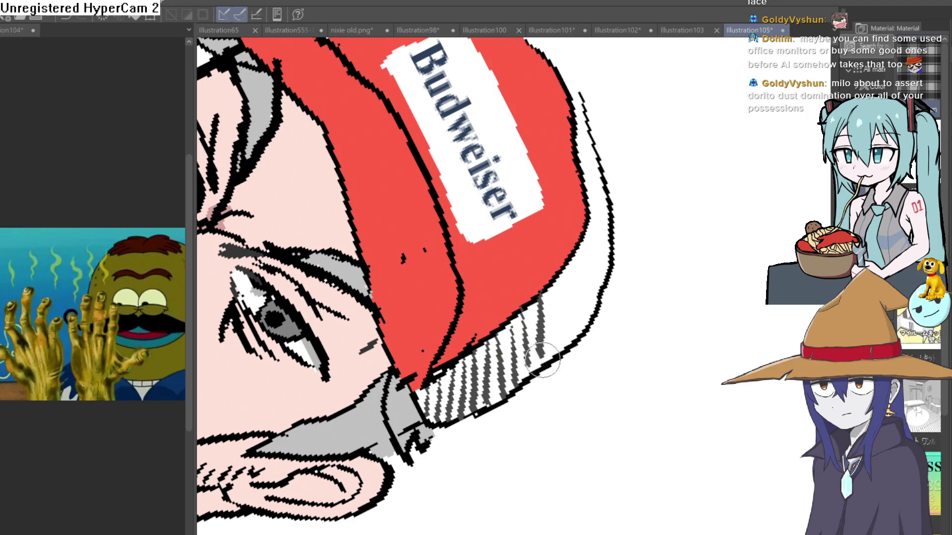
{"action": "key", "text": "asciicircum"}
{"action": "mouse_move", "coordinate": [551, 313]}
{"action": "left_mouse_down"}
{"action": "mouse_move", "coordinate": [614, 238]}
{"action": "mouse_move", "coordinate": [623, 188]}
{"action": "left_mouse_up"}
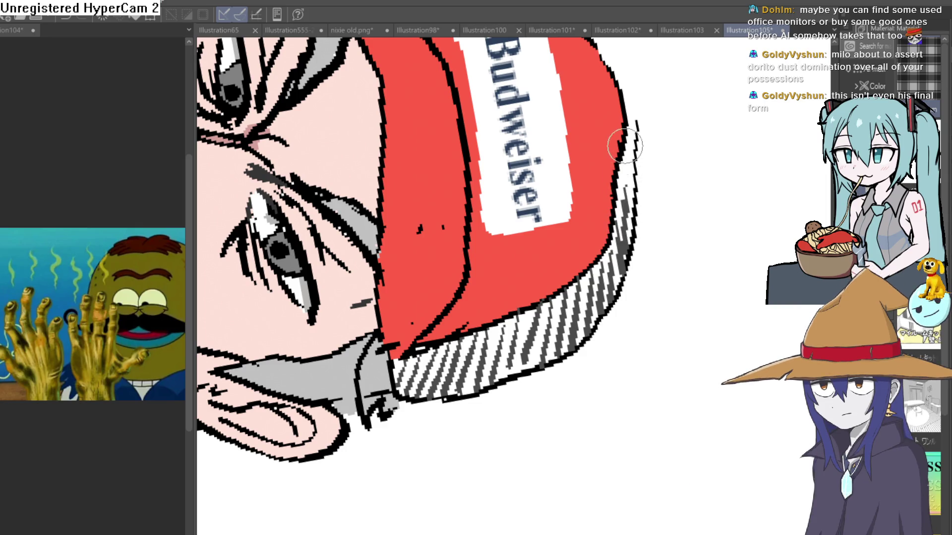
{"action": "key", "text": "minus"}
{"action": "key", "text": "minus"}
{"action": "key", "text": "minus"}
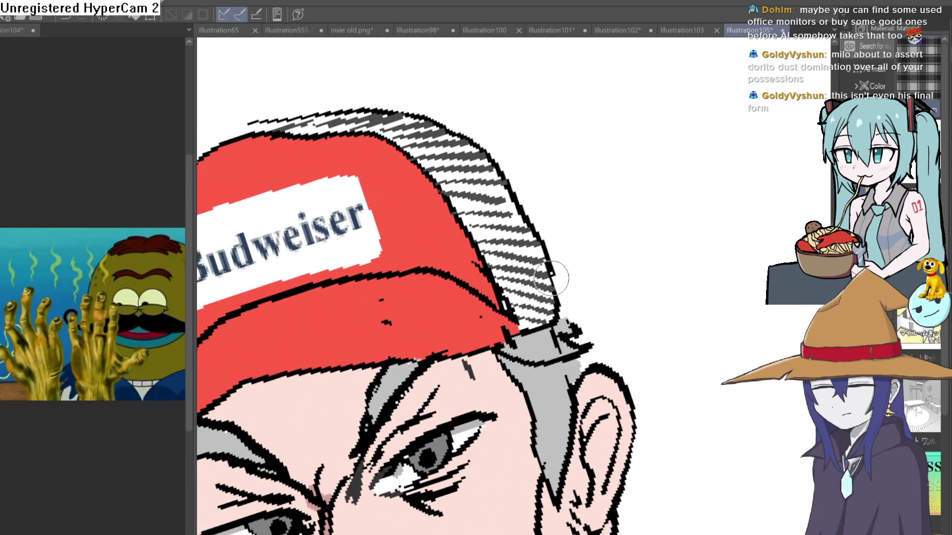
{"action": "mouse_move", "coordinate": [551, 278]}
{"action": "left_mouse_down"}
{"action": "mouse_move", "coordinate": [543, 268]}
{"action": "mouse_move", "coordinate": [516, 287]}
{"action": "mouse_move", "coordinate": [491, 263]}
{"action": "left_mouse_up"}
Step: Stipple a mesh texture over the cap's back panel up to its top edge
{"action": "mouse_move", "coordinate": [500, 178]}
{"action": "left_mouse_down"}
{"action": "mouse_move", "coordinate": [485, 162]}
{"action": "mouse_move", "coordinate": [466, 169]}
{"action": "left_mouse_up"}
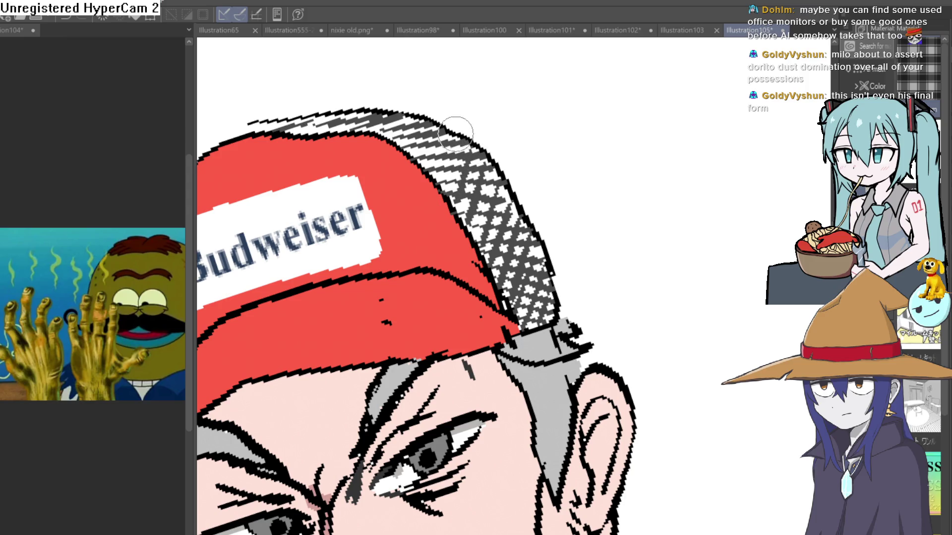
{"action": "left_click_drag", "start_coordinate": [454, 134], "coordinate": [421, 116]}
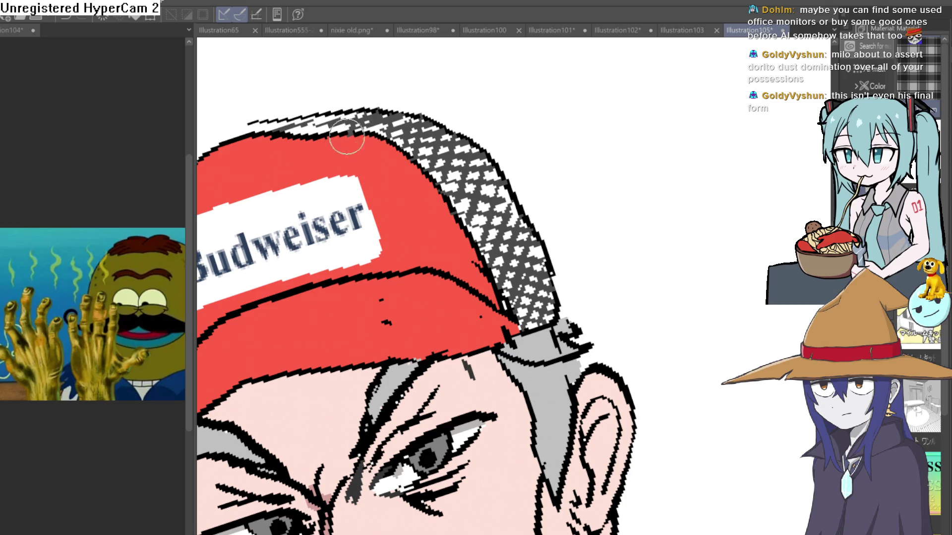
{"action": "left_click_drag", "start_coordinate": [346, 137], "coordinate": [338, 114]}
{"action": "scroll", "coordinate": [393, 93], "scroll_direction": "down", "scroll_amount": 5}
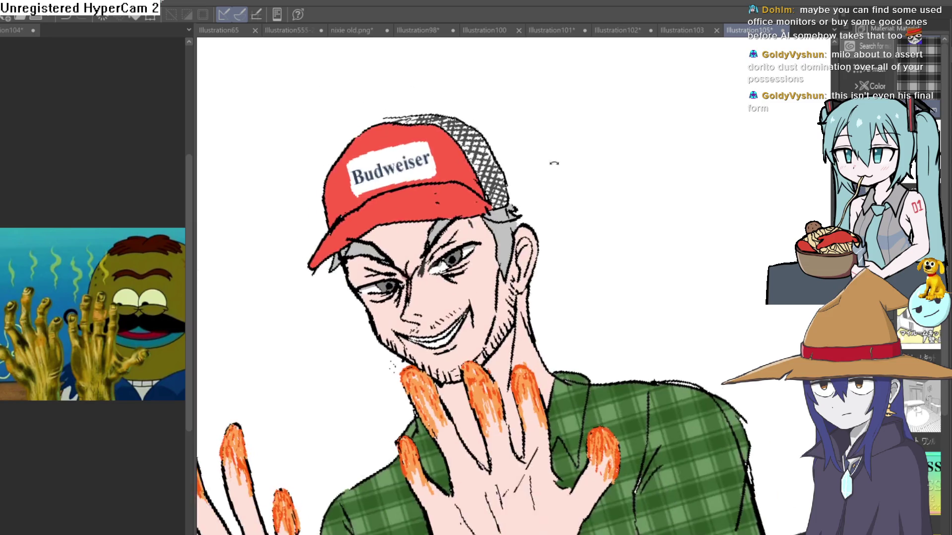
Step: Undo the mesh and hatch strokes on the cap's back panel
{"action": "scroll", "coordinate": [597, 189], "scroll_direction": "up", "scroll_amount": 2}
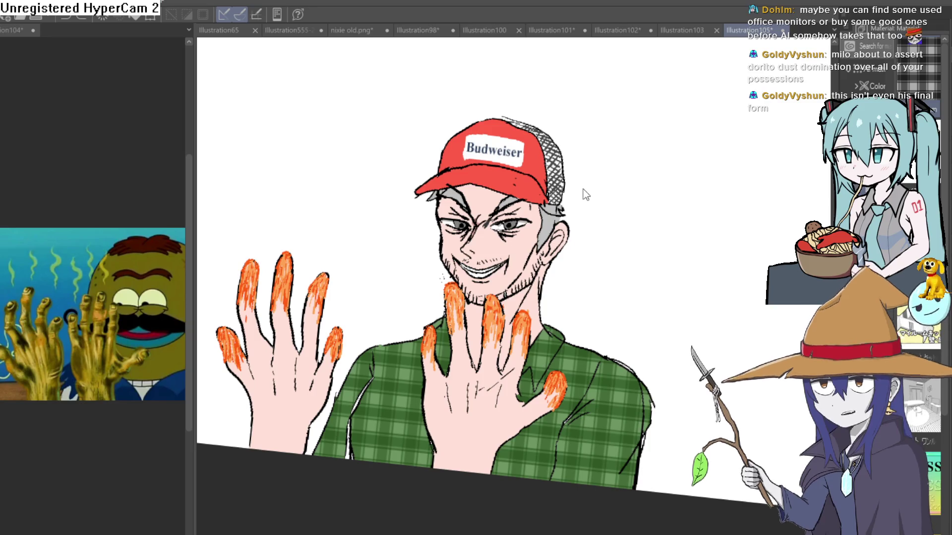
{"action": "key", "text": "ctrl+z"}
{"action": "key", "text": "ctrl+z"}
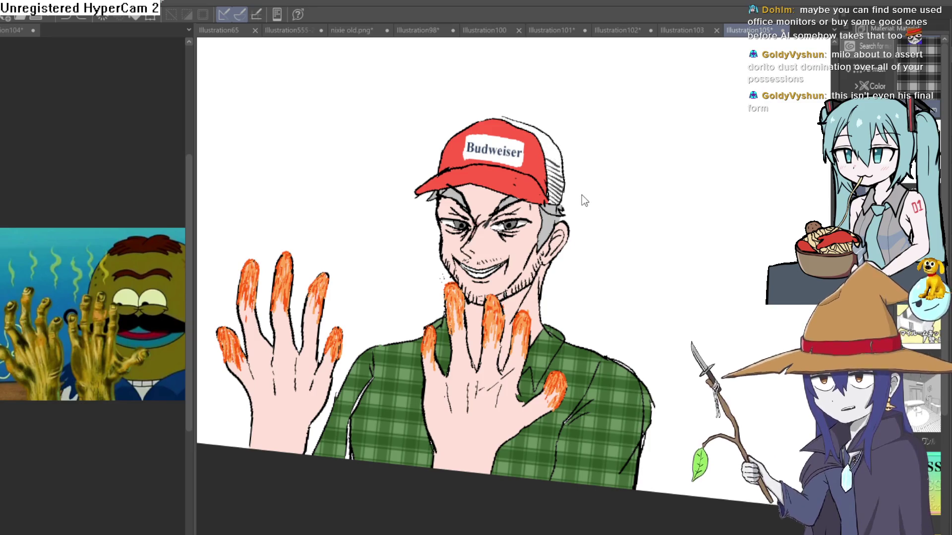
{"action": "key", "text": "ctrl+z"}
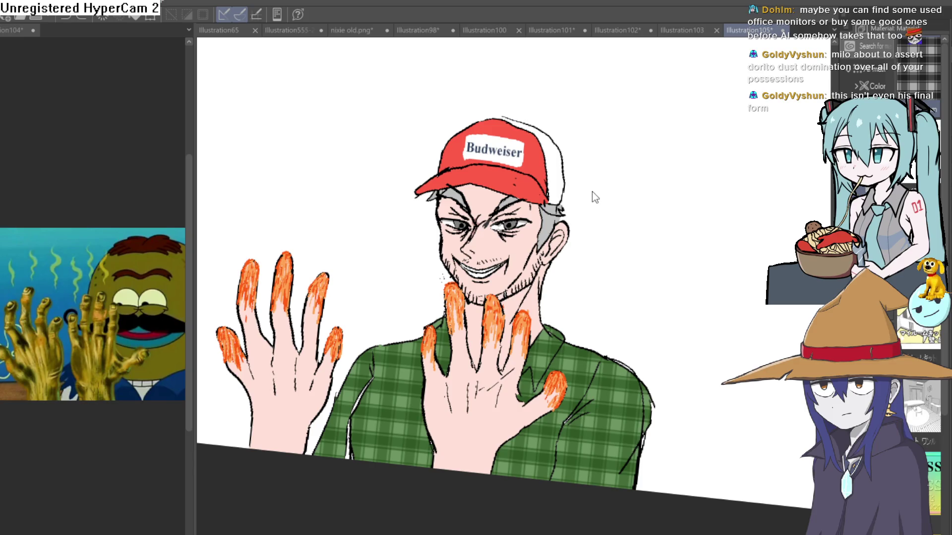
Step: Rotate the view back toward level and zoom out to review the whole drawing
{"action": "scroll", "coordinate": [580, 260], "scroll_direction": "up", "scroll_amount": 1}
{"action": "key", "text": "minus"}
{"action": "key", "text": "minus"}
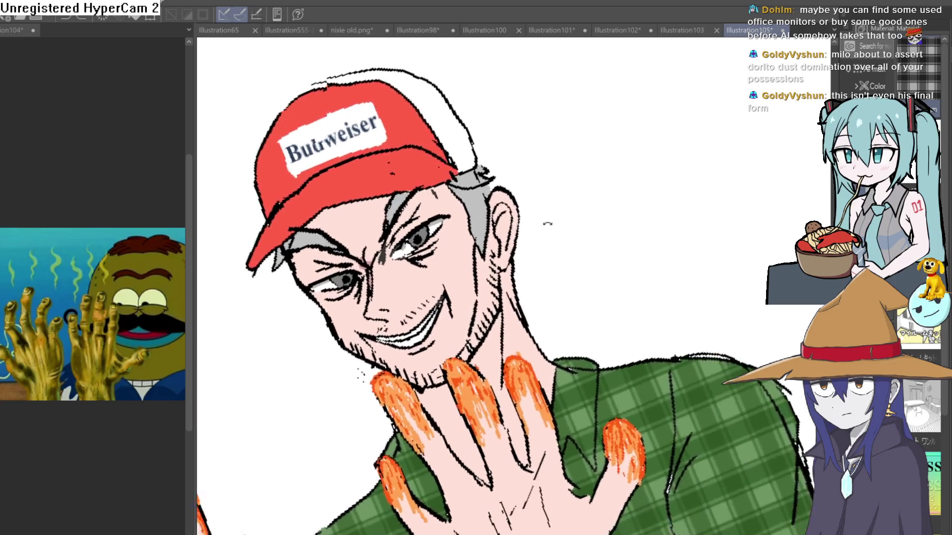
{"action": "key", "text": "asciicircum"}
{"action": "scroll", "coordinate": [593, 234], "scroll_direction": "up", "scroll_amount": 2}
{"action": "scroll", "coordinate": [555, 215], "scroll_direction": "down", "scroll_amount": 3}
{"action": "mouse_move", "coordinate": [605, 221]}
{"action": "left_mouse_down"}
{"action": "mouse_move", "coordinate": [602, 211]}
{"action": "mouse_move", "coordinate": [570, 204]}
{"action": "mouse_move", "coordinate": [576, 219]}
{"action": "left_mouse_up"}
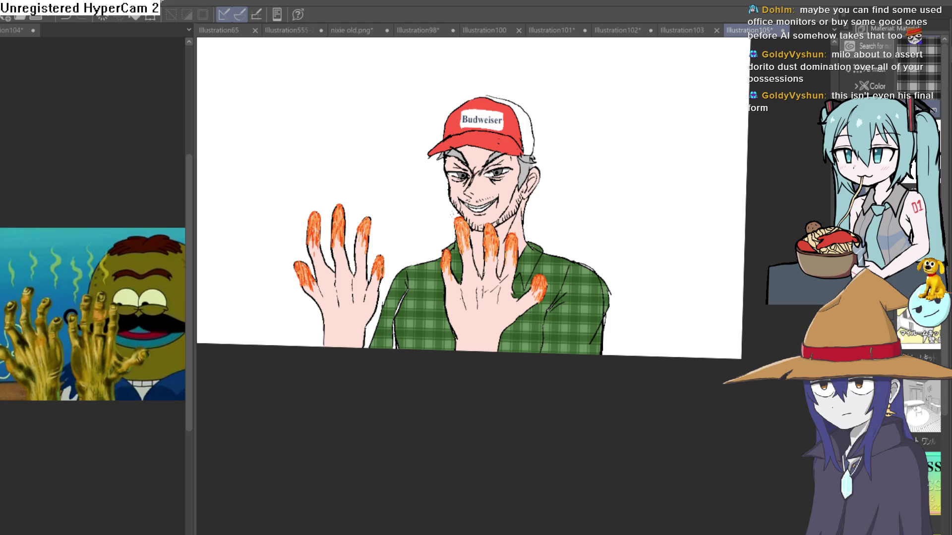
{"action": "scroll", "coordinate": [486, 198], "scroll_direction": "up", "scroll_amount": 5}
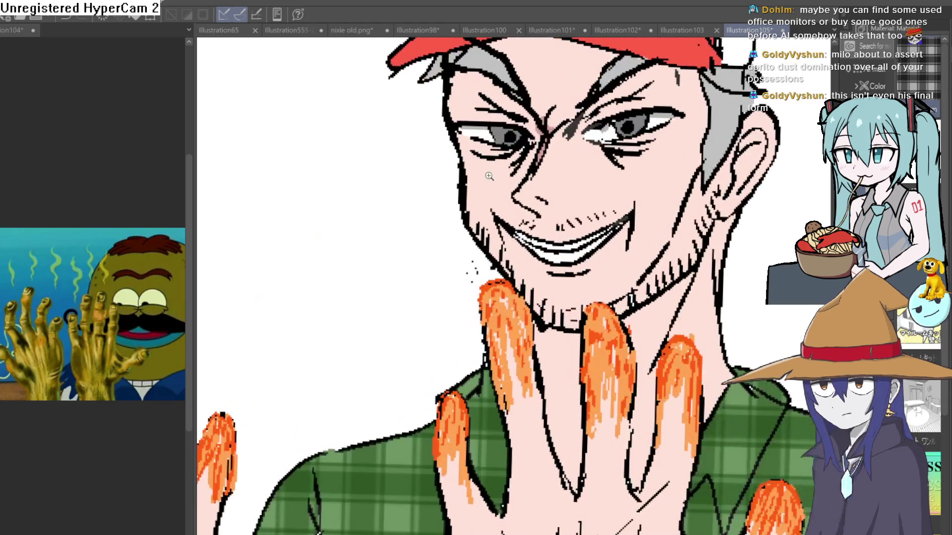
Step: Draw a dark red border around the top of the logo patch, comparing with undo/redo
{"action": "left_click_drag", "start_coordinate": [486, 198], "coordinate": [452, 207]}
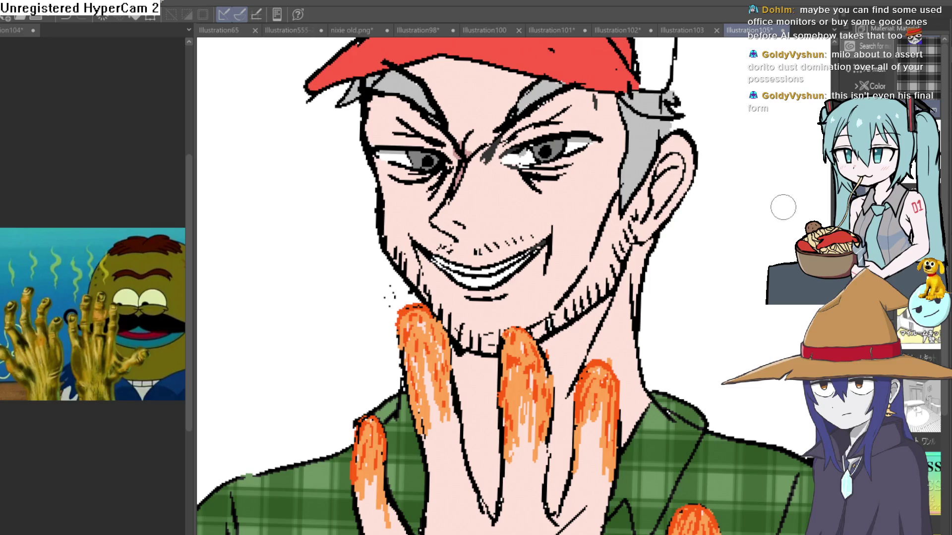
{"action": "scroll", "coordinate": [750, 226], "scroll_direction": "down", "scroll_amount": 5}
{"action": "scroll", "coordinate": [591, 255], "scroll_direction": "up", "scroll_amount": 1}
{"action": "scroll", "coordinate": [433, 200], "scroll_direction": "up", "scroll_amount": 5}
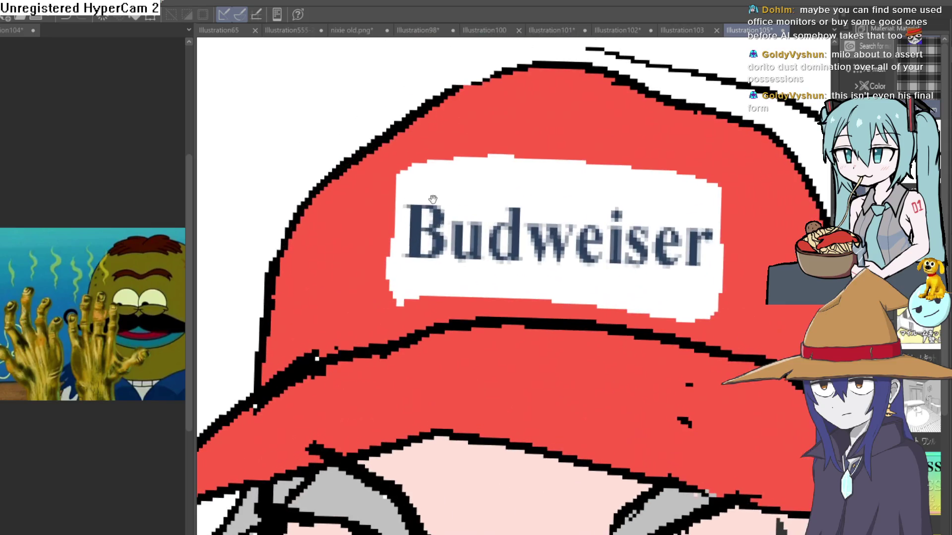
{"action": "left_click_drag", "start_coordinate": [478, 198], "coordinate": [423, 208]}
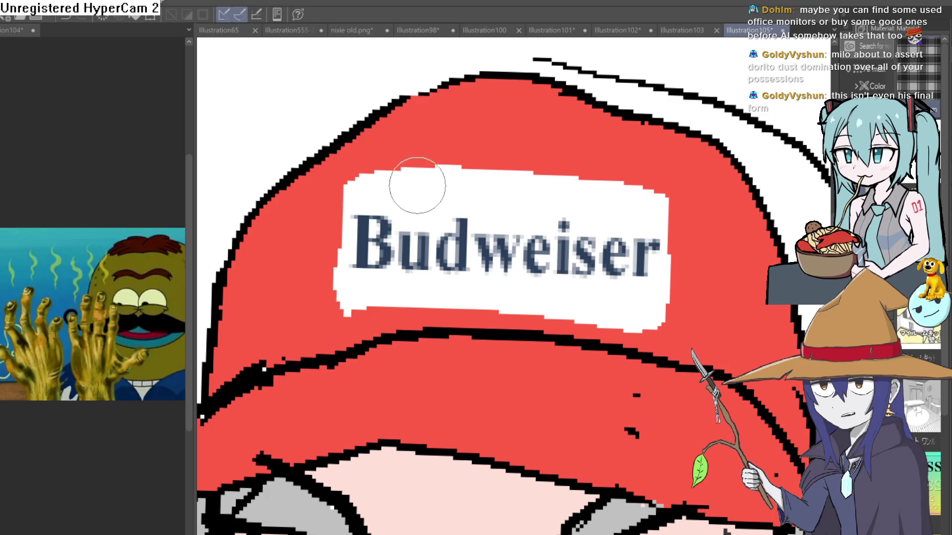
{"action": "mouse_move", "coordinate": [378, 180]}
{"action": "left_mouse_down"}
{"action": "mouse_move", "coordinate": [429, 197]}
{"action": "mouse_move", "coordinate": [570, 206]}
{"action": "mouse_move", "coordinate": [651, 199]}
{"action": "mouse_move", "coordinate": [634, 309]}
{"action": "mouse_move", "coordinate": [496, 285]}
{"action": "mouse_move", "coordinate": [372, 311]}
{"action": "mouse_move", "coordinate": [350, 206]}
{"action": "mouse_move", "coordinate": [419, 180]}
{"action": "left_mouse_up"}
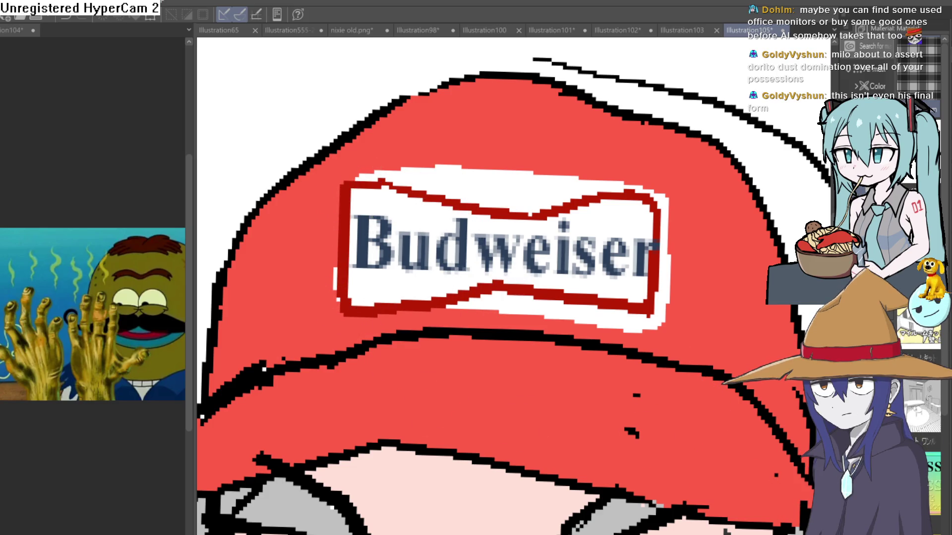
{"action": "key", "text": "ctrl+z"}
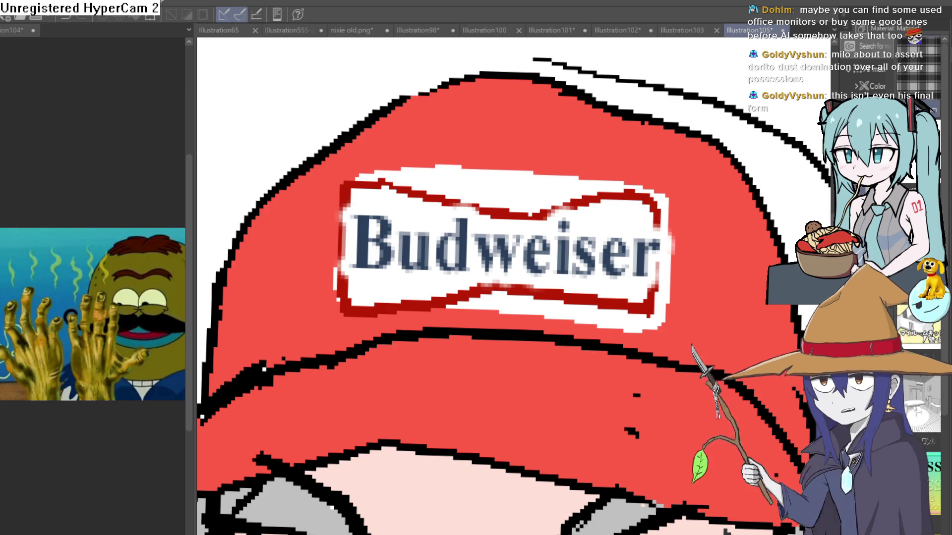
{"action": "key", "text": "ctrl+y"}
{"action": "key", "text": "ctrl+y"}
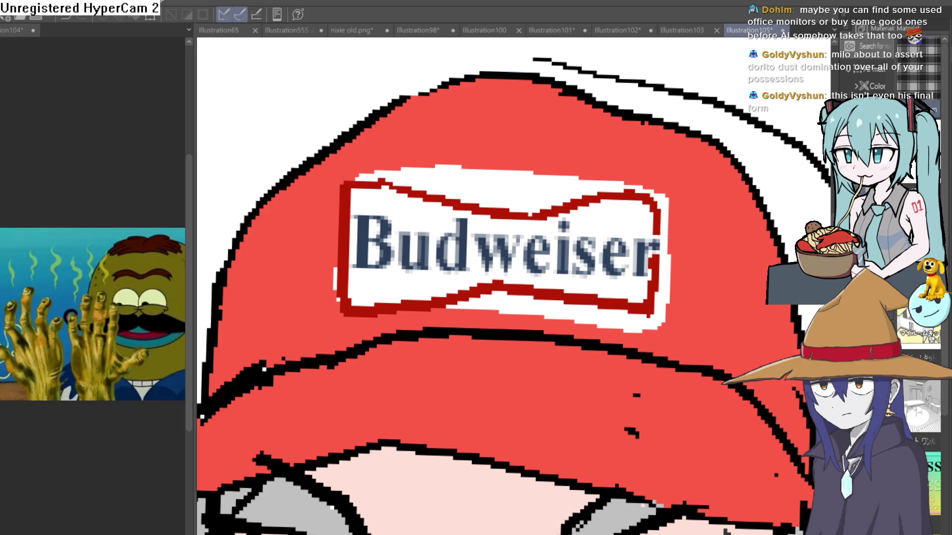
{"action": "key", "text": "ctrl+z"}
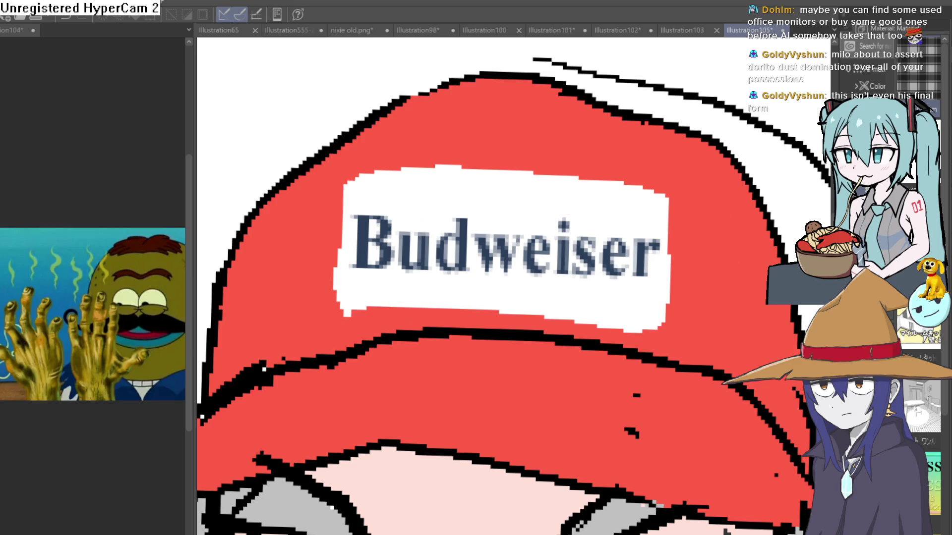
{"action": "key", "text": "ctrl+y"}
Step: Bucket-fill the white areas inside the Budweiser logo dark red
{"action": "left_click", "coordinate": [628, 213]}
{"action": "left_click", "coordinate": [628, 287]}
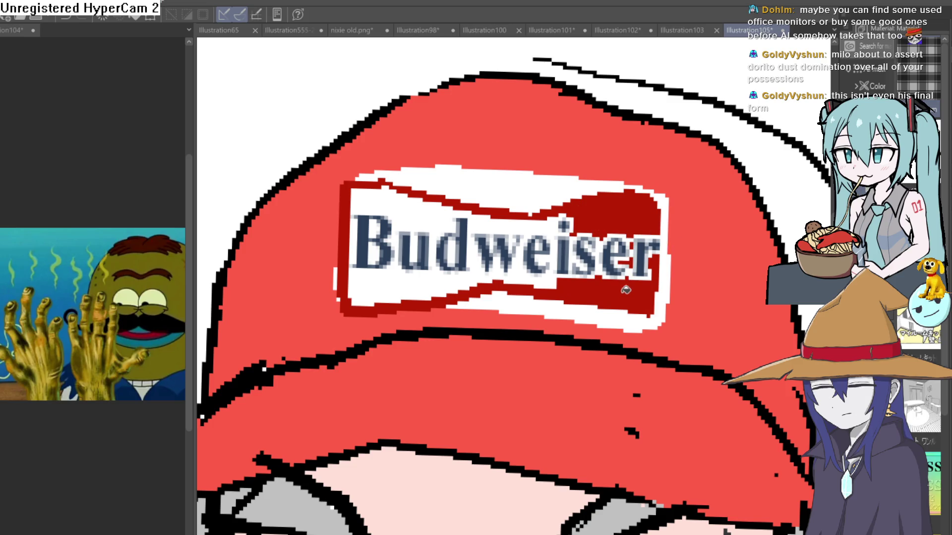
{"action": "left_click", "coordinate": [541, 273]}
{"action": "left_click", "coordinate": [555, 213]}
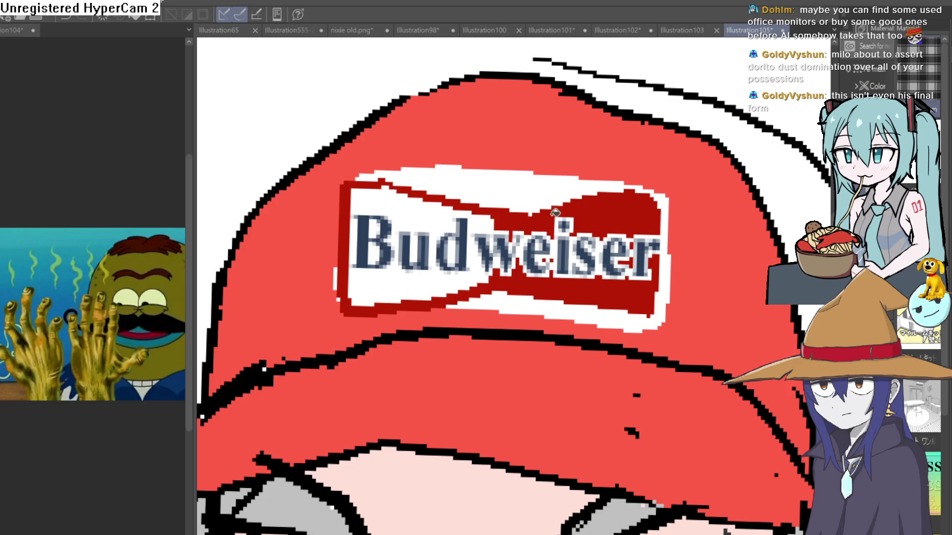
{"action": "left_click", "coordinate": [466, 203]}
{"action": "left_click", "coordinate": [432, 283]}
{"action": "left_click", "coordinate": [498, 232]}
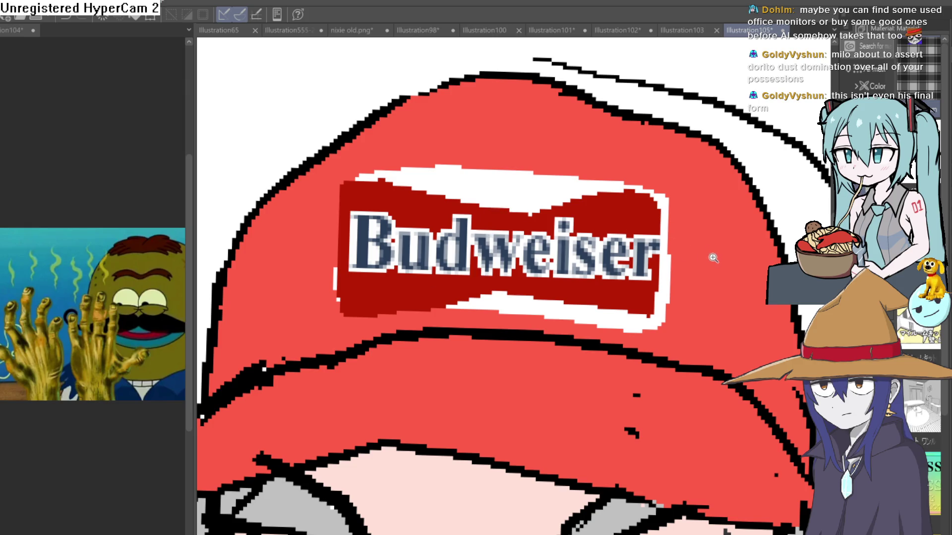
Step: Fill the cap crown, the strip under the logo and the band below dark red
{"action": "scroll", "coordinate": [714, 258], "scroll_direction": "down", "scroll_amount": 5}
{"action": "scroll", "coordinate": [724, 257], "scroll_direction": "up", "scroll_amount": 5}
{"action": "left_click", "coordinate": [739, 258]}
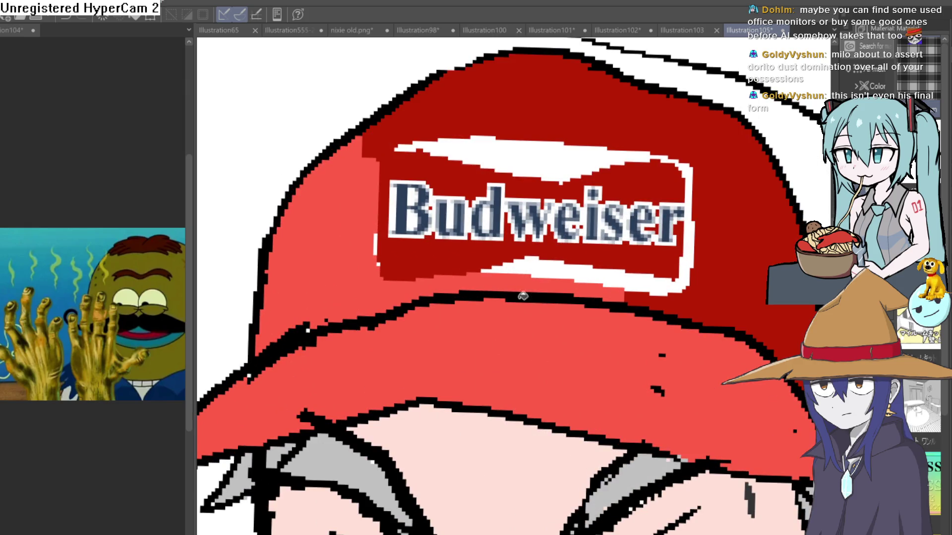
{"action": "left_click", "coordinate": [535, 286]}
{"action": "left_click", "coordinate": [386, 279]}
{"action": "left_click", "coordinate": [386, 370]}
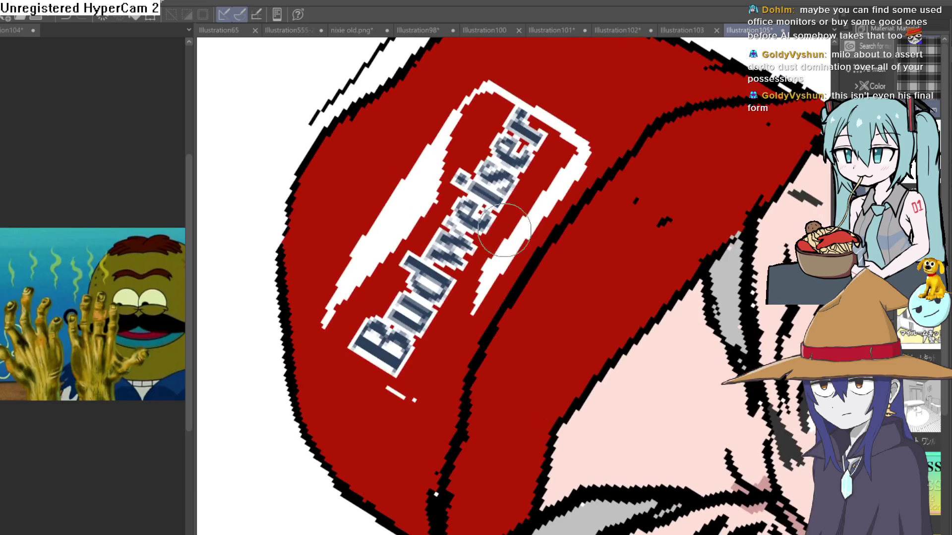
Step: Paint a white border along the logo's edges
{"action": "mouse_move", "coordinate": [520, 214]}
{"action": "left_mouse_down"}
{"action": "mouse_move", "coordinate": [442, 403]}
{"action": "mouse_move", "coordinate": [395, 402]}
{"action": "left_mouse_up"}
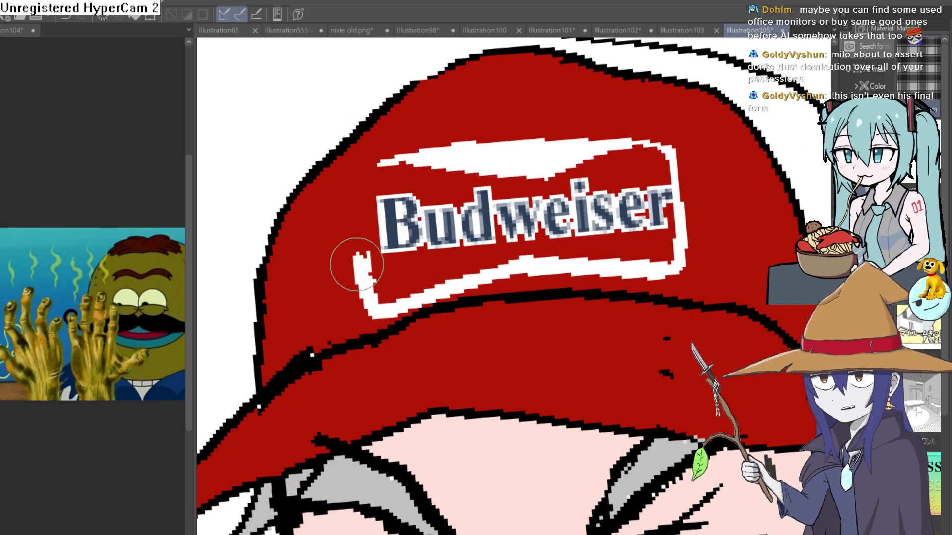
{"action": "mouse_move", "coordinate": [350, 265]}
{"action": "left_mouse_down"}
{"action": "mouse_move", "coordinate": [350, 180]}
{"action": "mouse_move", "coordinate": [498, 144]}
{"action": "mouse_move", "coordinate": [667, 132]}
{"action": "mouse_move", "coordinate": [694, 248]}
{"action": "mouse_move", "coordinate": [689, 190]}
{"action": "mouse_move", "coordinate": [702, 233]}
{"action": "mouse_move", "coordinate": [640, 277]}
{"action": "mouse_move", "coordinate": [495, 278]}
{"action": "left_mouse_up"}
{"action": "key", "text": "ctrl+minus"}
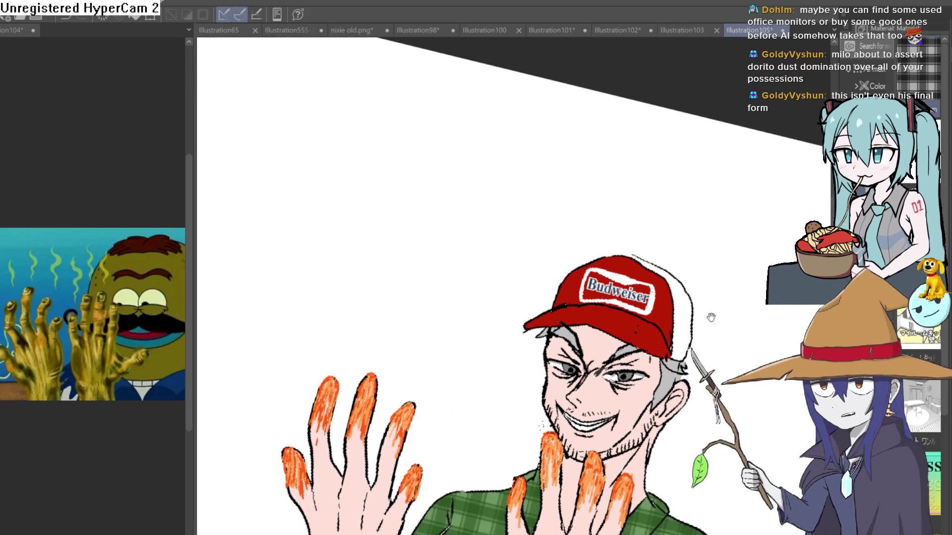
Step: Level the view and zoom in on the man's eyes and grin
{"action": "left_click_drag", "start_coordinate": [717, 268], "coordinate": [627, 268]}
{"action": "key", "text": "ctrl+alt+0"}
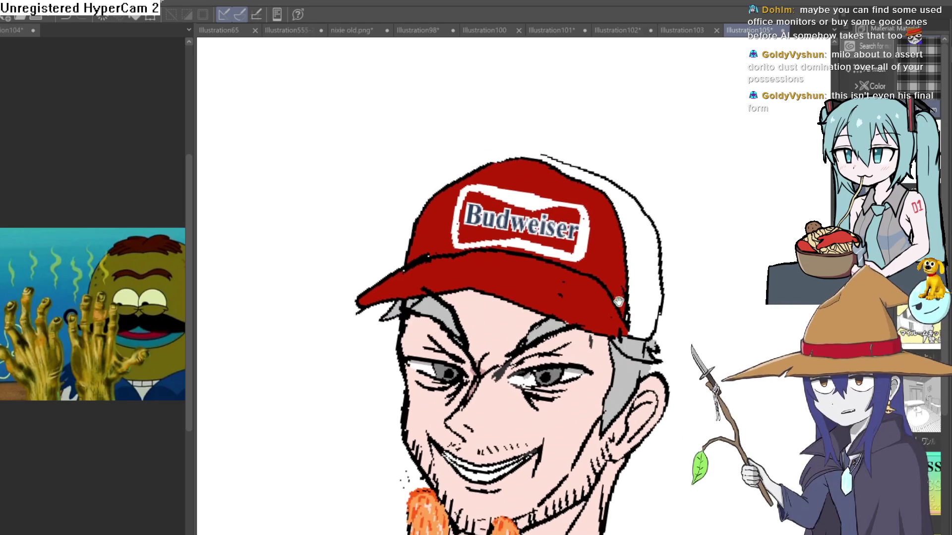
{"action": "scroll", "coordinate": [630, 289], "scroll_direction": "down", "scroll_amount": 2}
{"action": "scroll", "coordinate": [630, 289], "scroll_direction": "down", "scroll_amount": 3}
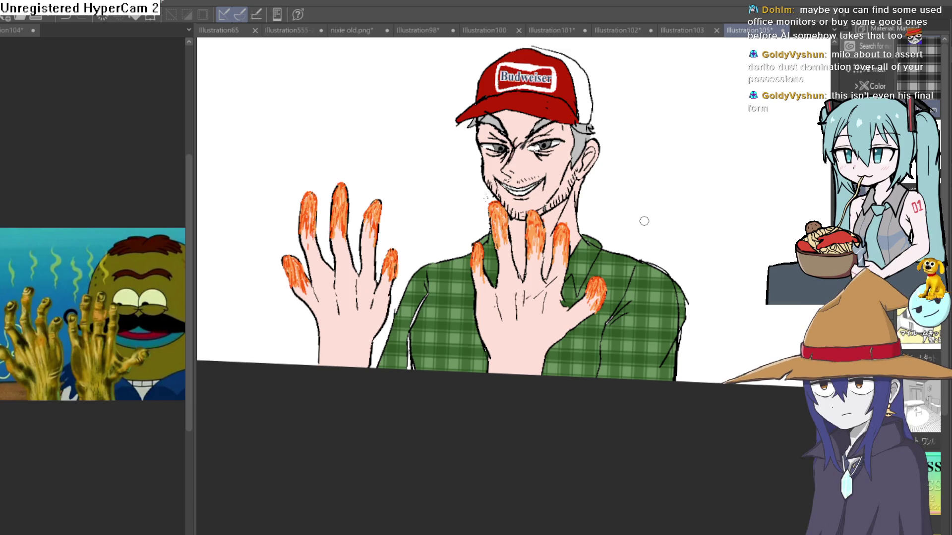
{"action": "scroll", "coordinate": [588, 168], "scroll_direction": "up", "scroll_amount": 5}
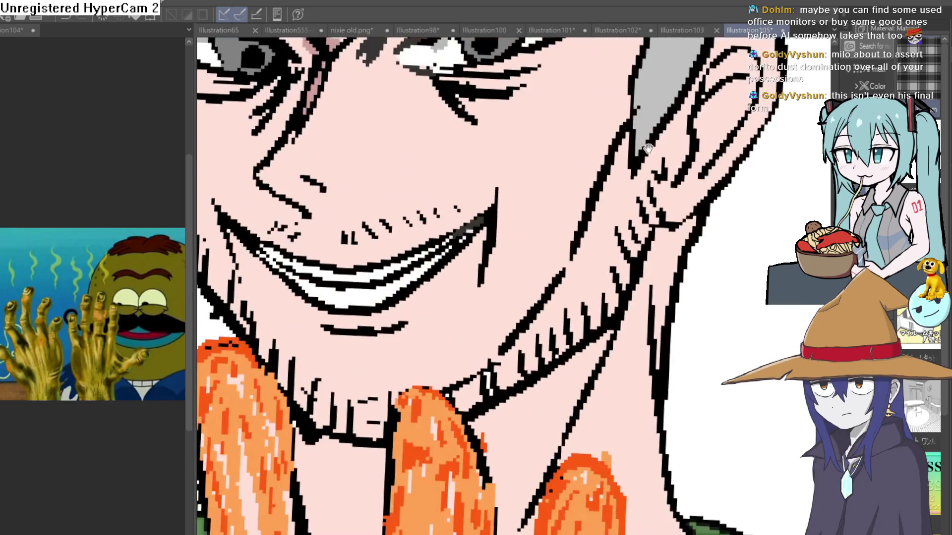
{"action": "mouse_move", "coordinate": [631, 191]}
{"action": "left_mouse_down"}
{"action": "mouse_move", "coordinate": [646, 216]}
{"action": "mouse_move", "coordinate": [646, 276]}
{"action": "mouse_move", "coordinate": [617, 324]}
{"action": "left_mouse_up"}
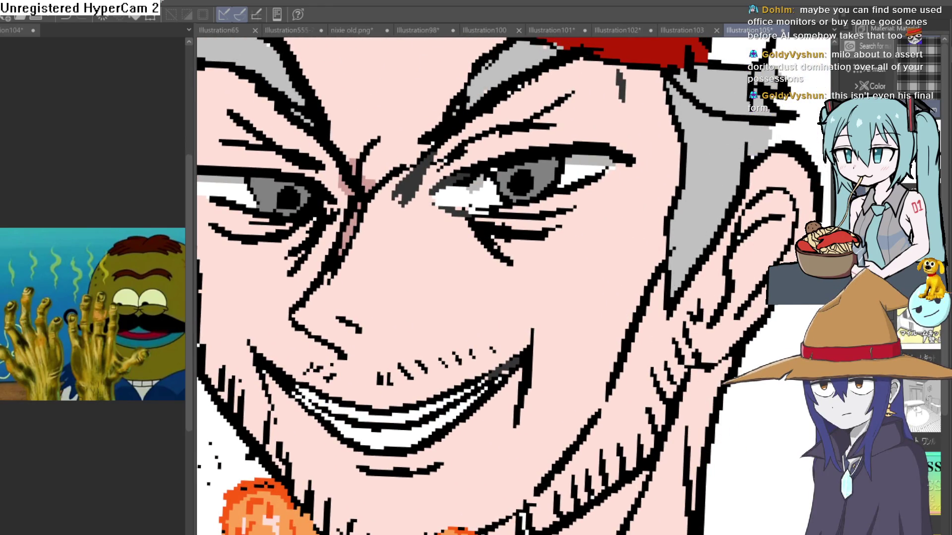
{"action": "scroll", "coordinate": [705, 372], "scroll_direction": "down", "scroll_amount": 5}
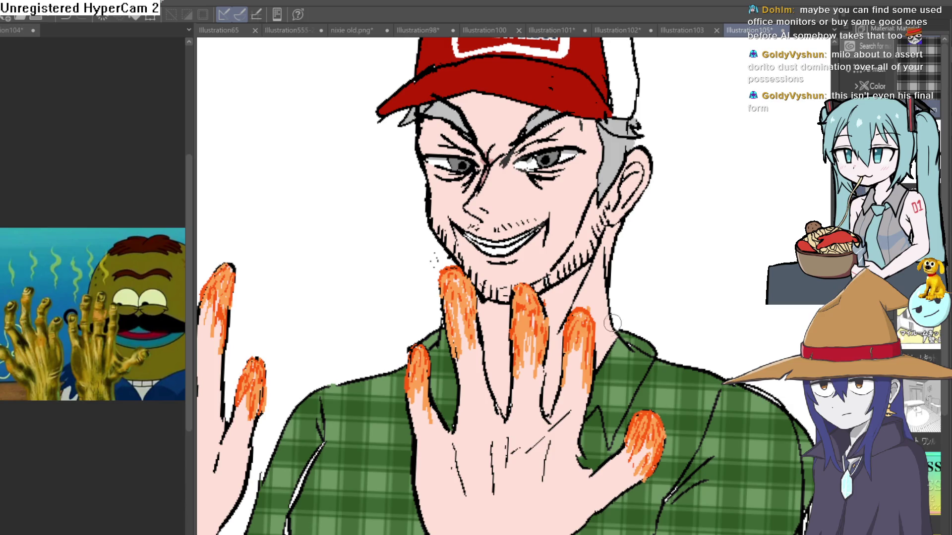
Step: Try dark brown neck shading, undo it, and fill the gap between the middle fingers darker pink
{"action": "mouse_move", "coordinate": [637, 303]}
{"action": "left_mouse_down"}
{"action": "mouse_move", "coordinate": [654, 296]}
{"action": "mouse_move", "coordinate": [631, 279]}
{"action": "left_mouse_up"}
{"action": "left_click_drag", "start_coordinate": [566, 303], "coordinate": [619, 218]}
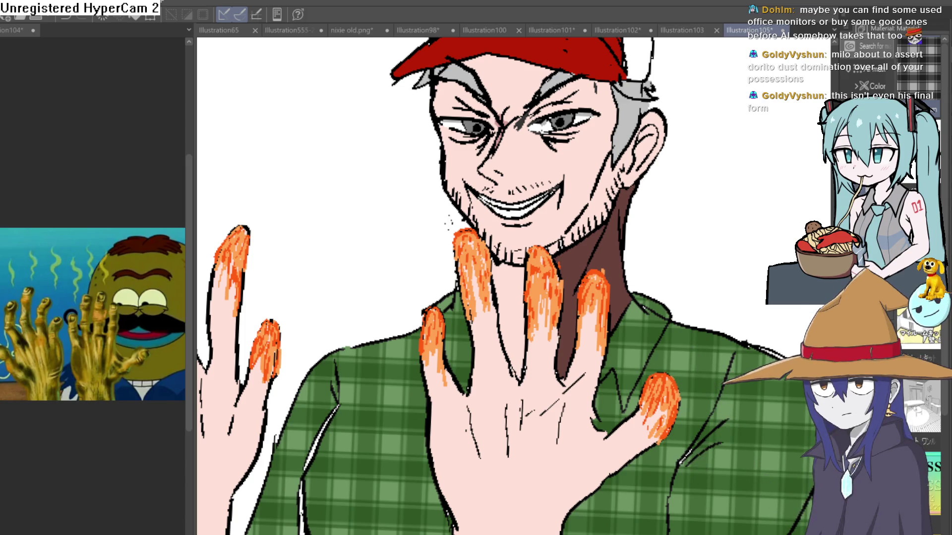
{"action": "key", "text": "ctrl+z"}
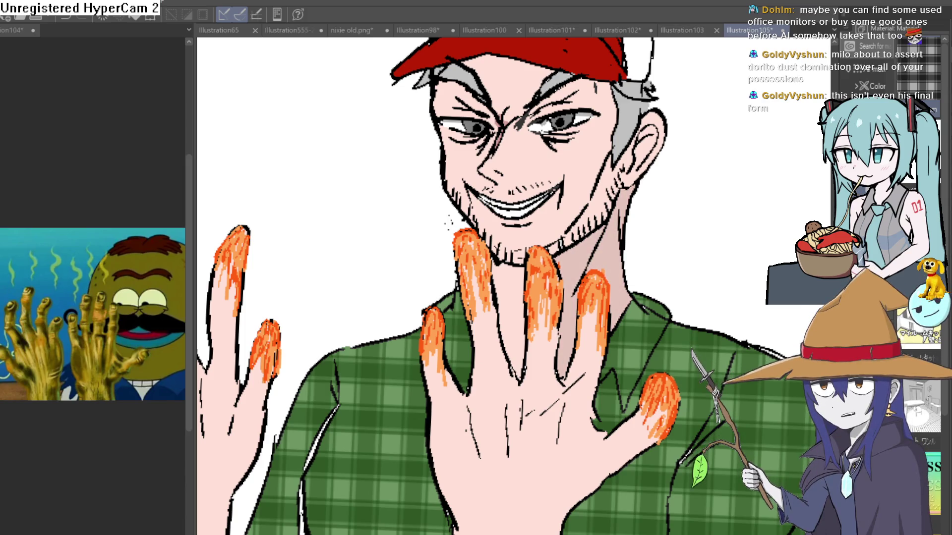
{"action": "left_click", "coordinate": [513, 315]}
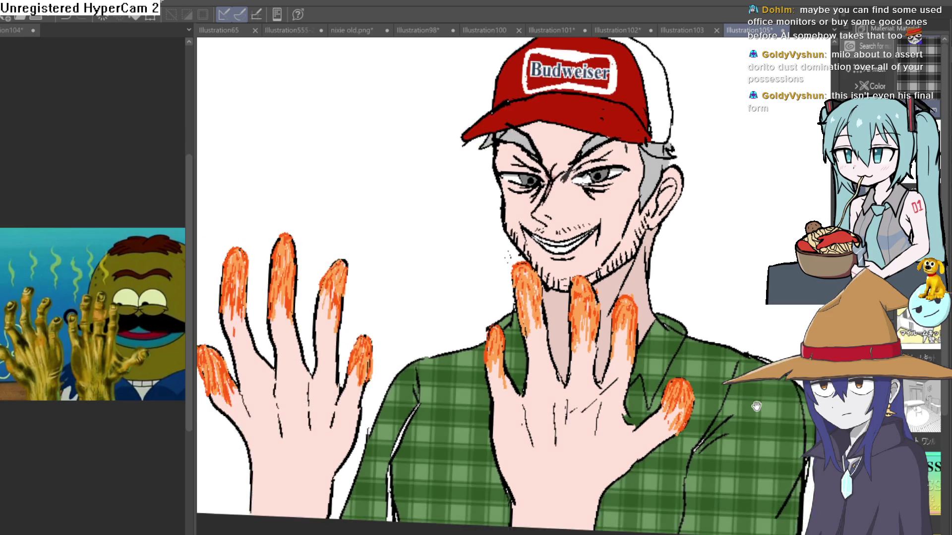
{"action": "scroll", "coordinate": [274, 404], "scroll_direction": "down", "scroll_amount": 2}
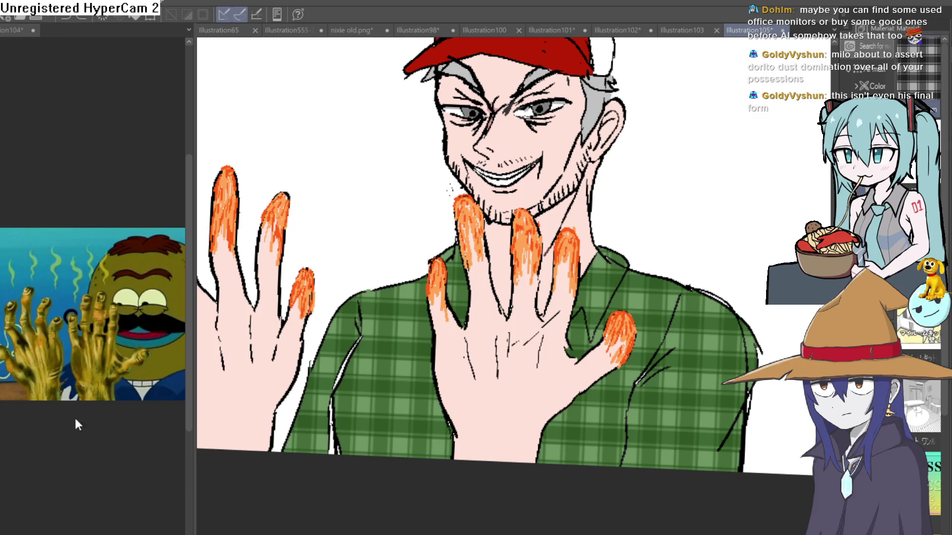
{"action": "scroll", "coordinate": [627, 193], "scroll_direction": "up", "scroll_amount": 2}
Step: Try darker pink shadows down the neck and in the skin gaps, then undo them
{"action": "mouse_move", "coordinate": [569, 104]}
{"action": "left_mouse_down"}
{"action": "mouse_move", "coordinate": [533, 221]}
{"action": "mouse_move", "coordinate": [459, 325]}
{"action": "left_mouse_up"}
{"action": "scroll", "coordinate": [459, 326], "scroll_direction": "down", "scroll_amount": 3}
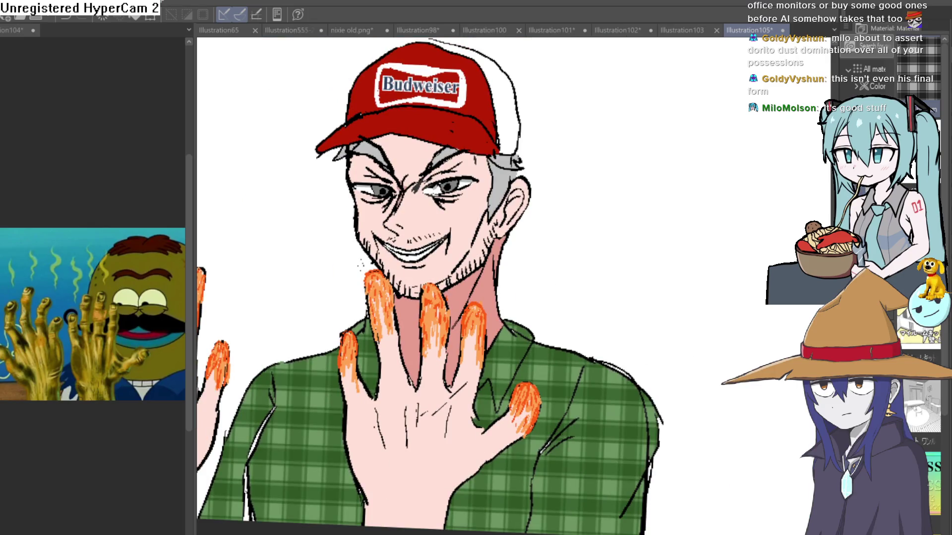
{"action": "key", "text": "ctrl+z"}
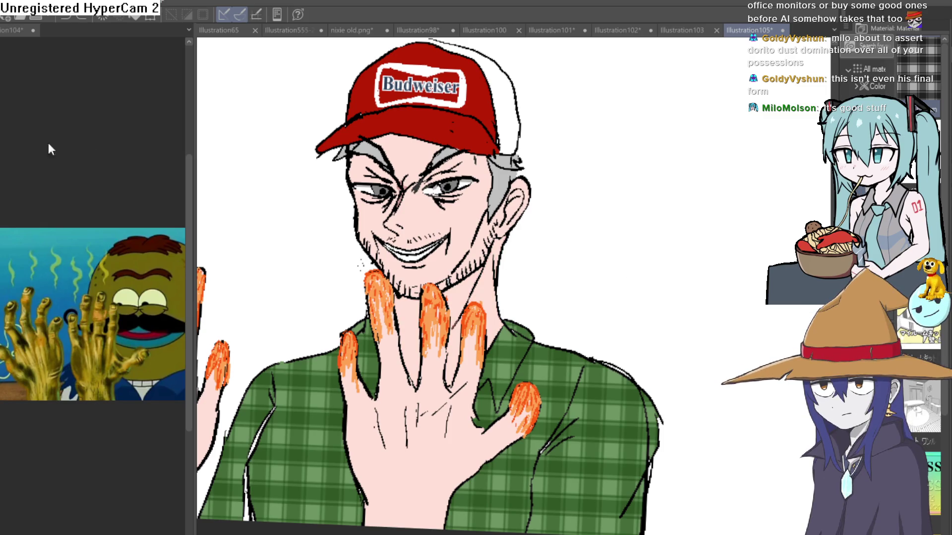
{"action": "scroll", "coordinate": [456, 322], "scroll_direction": "up", "scroll_amount": 5}
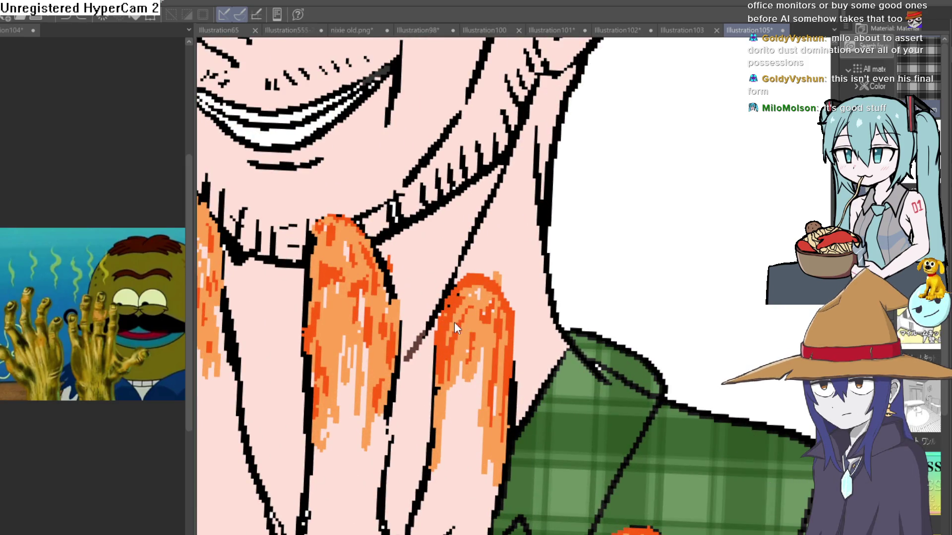
{"action": "left_click_drag", "start_coordinate": [443, 311], "coordinate": [420, 341]}
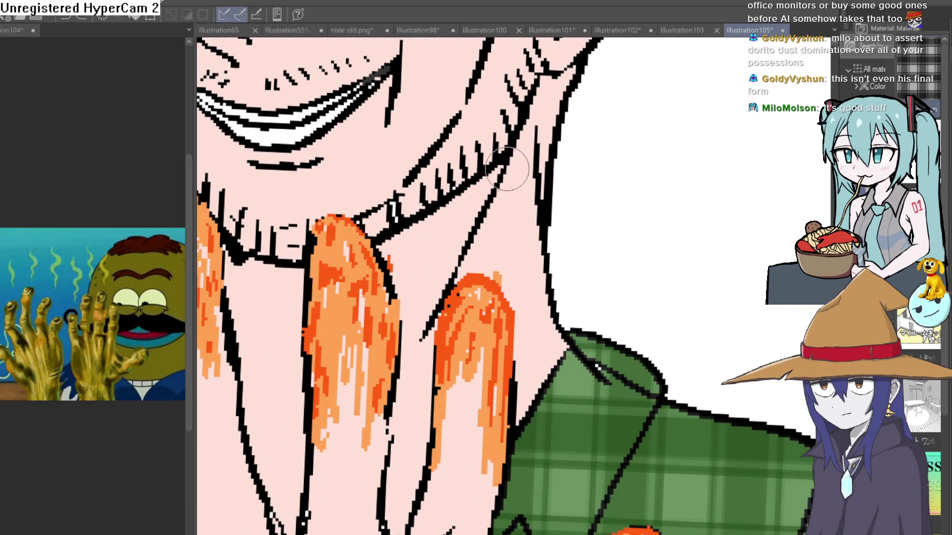
{"action": "mouse_move", "coordinate": [506, 169]}
{"action": "left_mouse_down"}
{"action": "mouse_move", "coordinate": [483, 277]}
{"action": "mouse_move", "coordinate": [419, 411]}
{"action": "mouse_move", "coordinate": [428, 307]}
{"action": "left_mouse_up"}
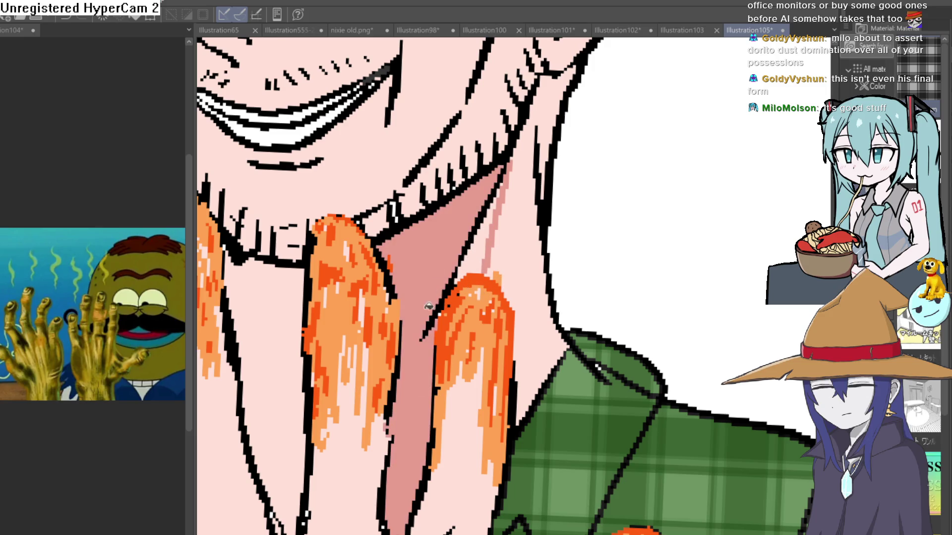
{"action": "left_click", "coordinate": [273, 394]}
{"action": "left_click", "coordinate": [492, 249]}
{"action": "scroll", "coordinate": [586, 255], "scroll_direction": "down", "scroll_amount": 5}
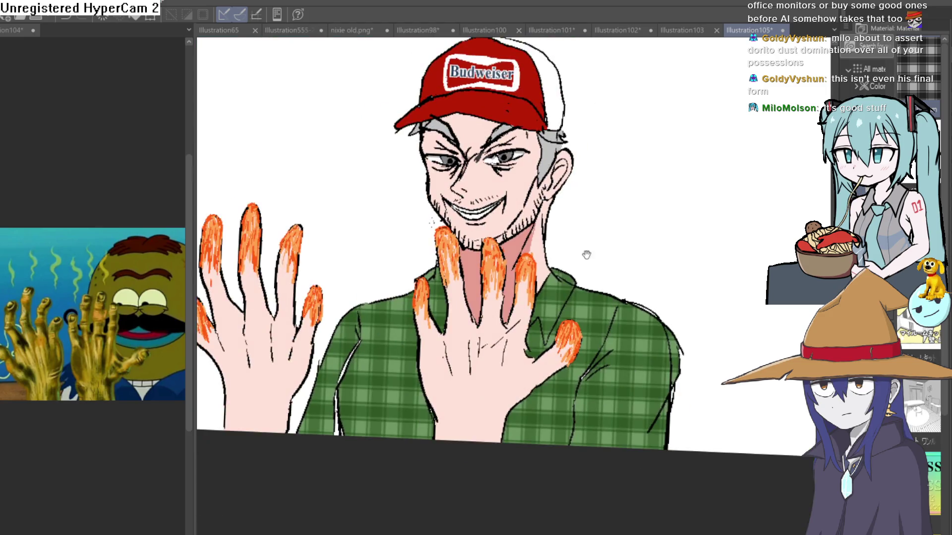
{"action": "left_click_drag", "start_coordinate": [587, 255], "coordinate": [573, 240]}
{"action": "key", "text": "ctrl+z"}
{"action": "key", "text": "ctrl+z"}
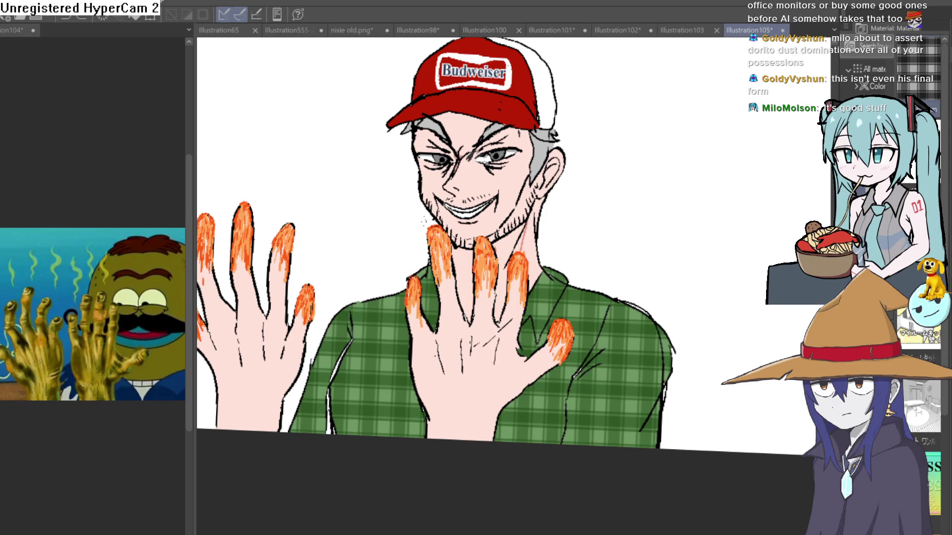
{"action": "scroll", "coordinate": [538, 255], "scroll_direction": "up", "scroll_amount": 5}
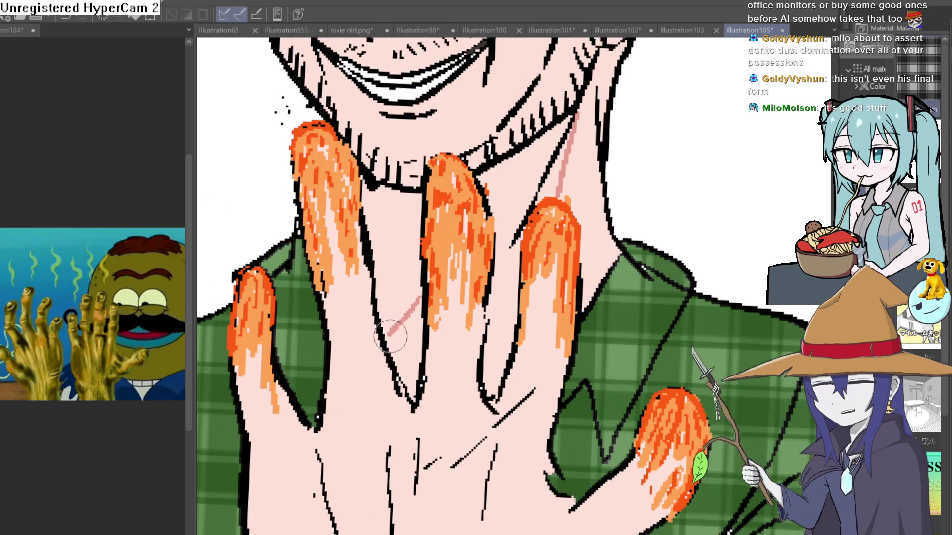
Step: Test darker pink fills in the neck gaps beside the first and third fingers, then undo
{"action": "left_click", "coordinate": [396, 258]}
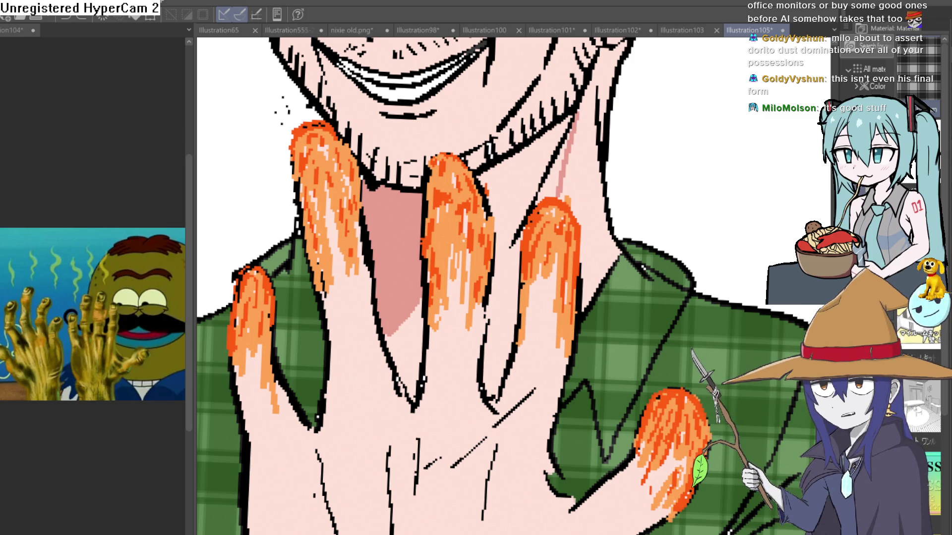
{"action": "left_click_drag", "start_coordinate": [515, 239], "coordinate": [498, 250]}
{"action": "scroll", "coordinate": [515, 213], "scroll_direction": "down", "scroll_amount": 3}
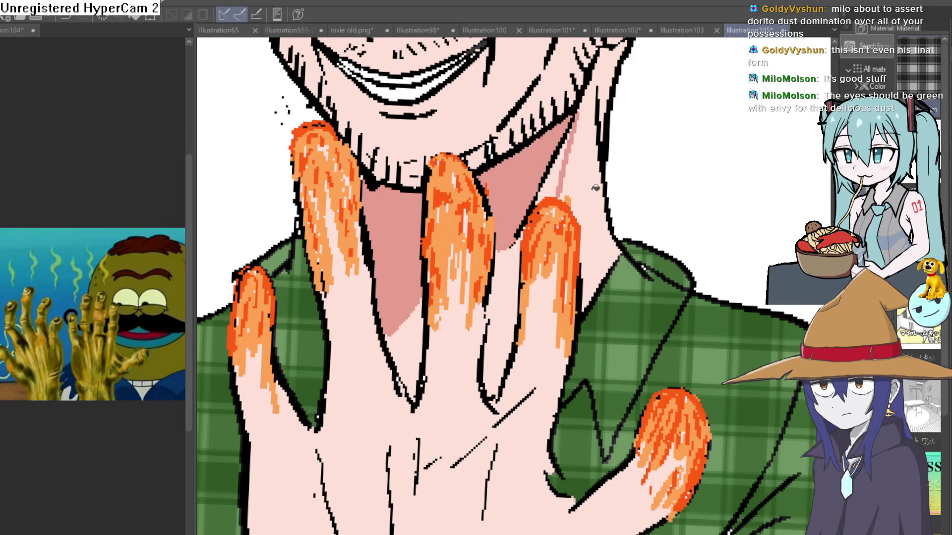
{"action": "scroll", "coordinate": [516, 213], "scroll_direction": "down", "scroll_amount": 3}
{"action": "scroll", "coordinate": [515, 213], "scroll_direction": "up", "scroll_amount": 2}
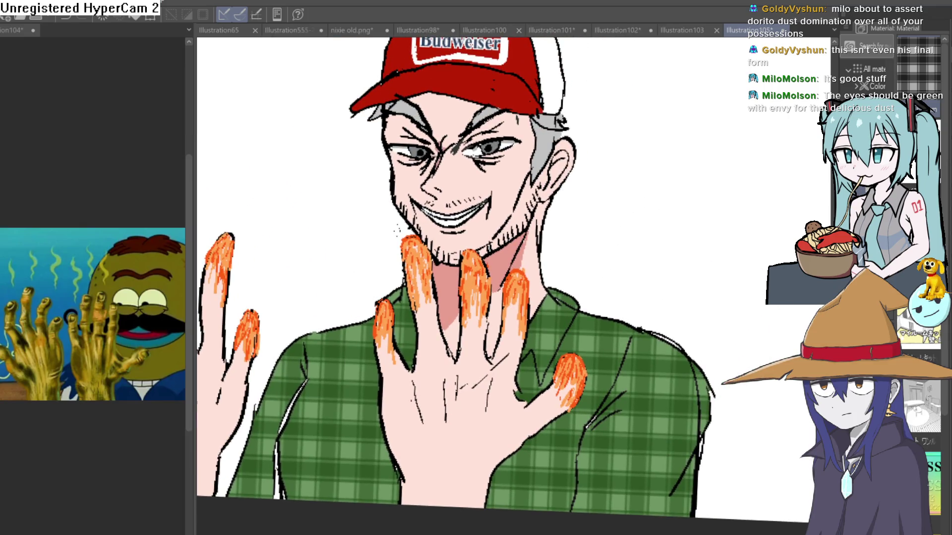
{"action": "key", "text": "ctrl+z"}
{"action": "key", "text": "ctrl+z"}
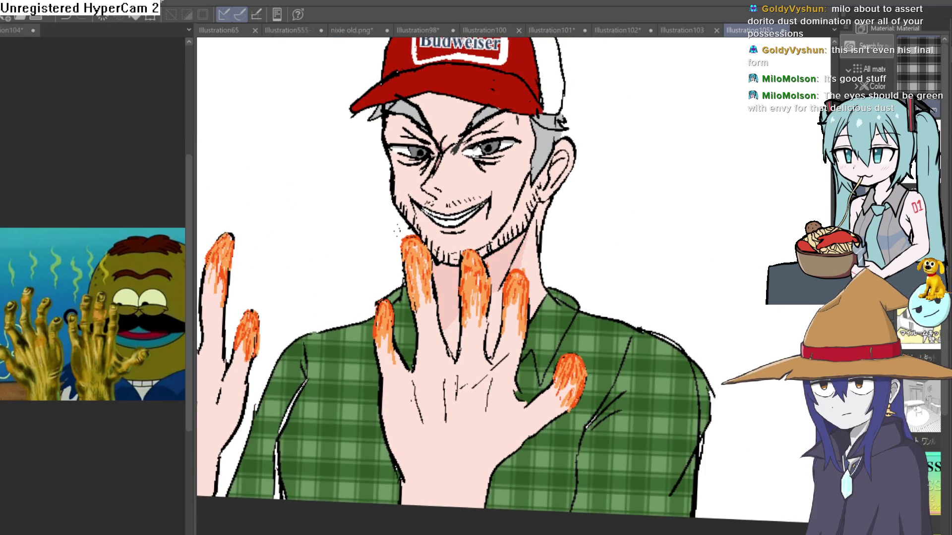
Step: Zoom in on the face and paint pink shading along the jaw and up the neck toward the ear
{"action": "left_click", "coordinate": [472, 295]}
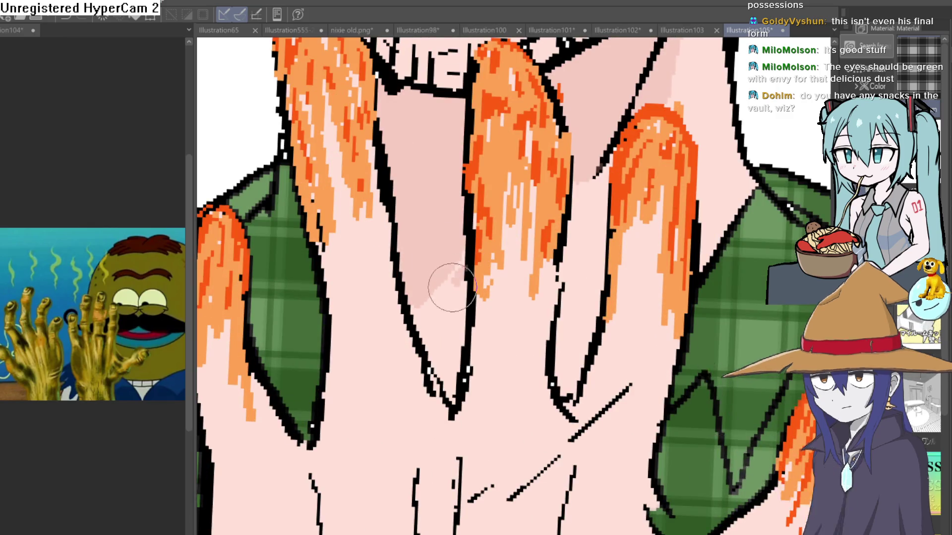
{"action": "key", "text": "ctrl+minus"}
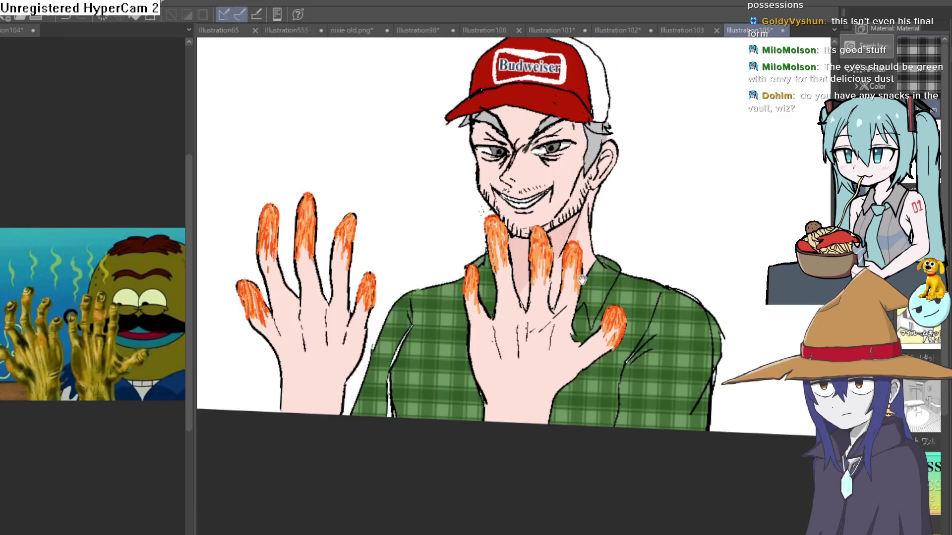
{"action": "left_click", "coordinate": [542, 315]}
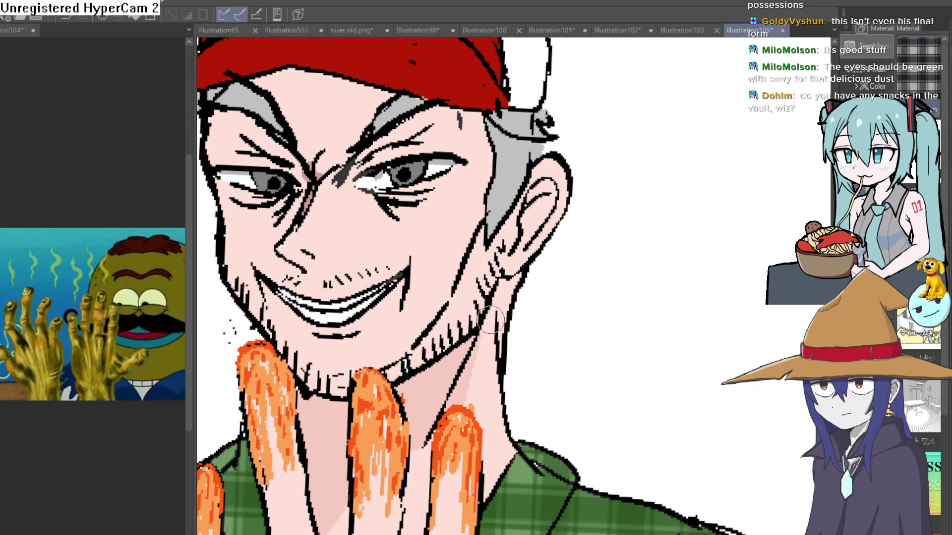
{"action": "key", "text": "ctrl+minus"}
{"action": "left_click", "coordinate": [501, 258]}
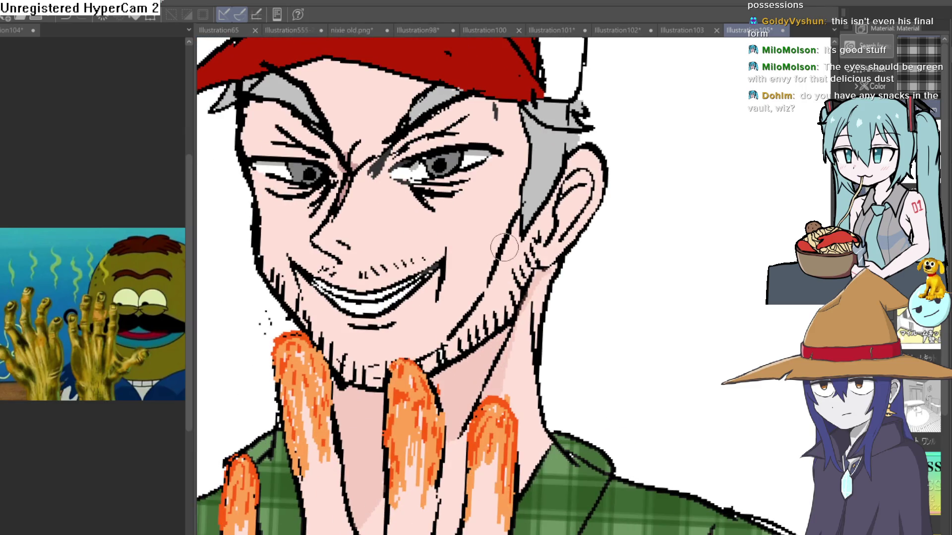
{"action": "left_click_drag", "start_coordinate": [501, 262], "coordinate": [434, 355]}
{"action": "left_click_drag", "start_coordinate": [503, 292], "coordinate": [542, 227]}
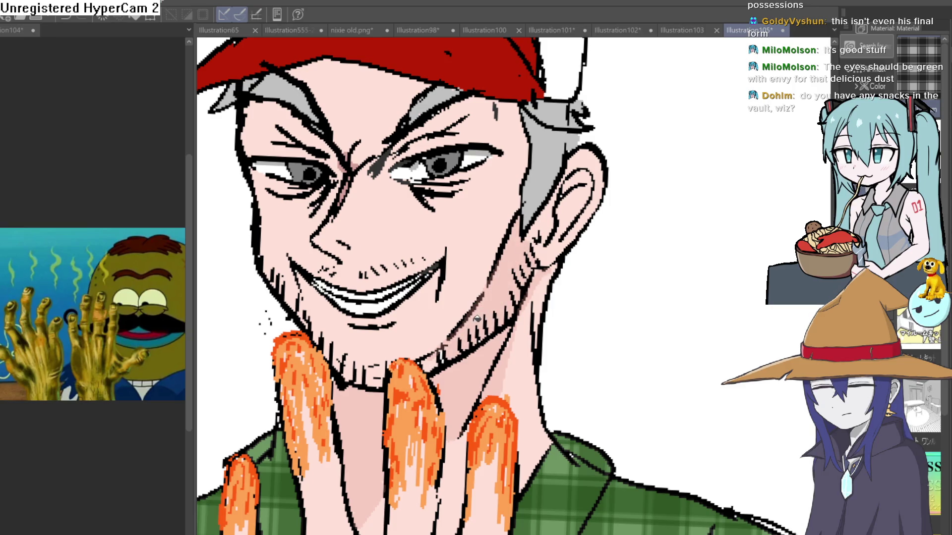
{"action": "scroll", "coordinate": [470, 330], "scroll_direction": "down", "scroll_amount": 5}
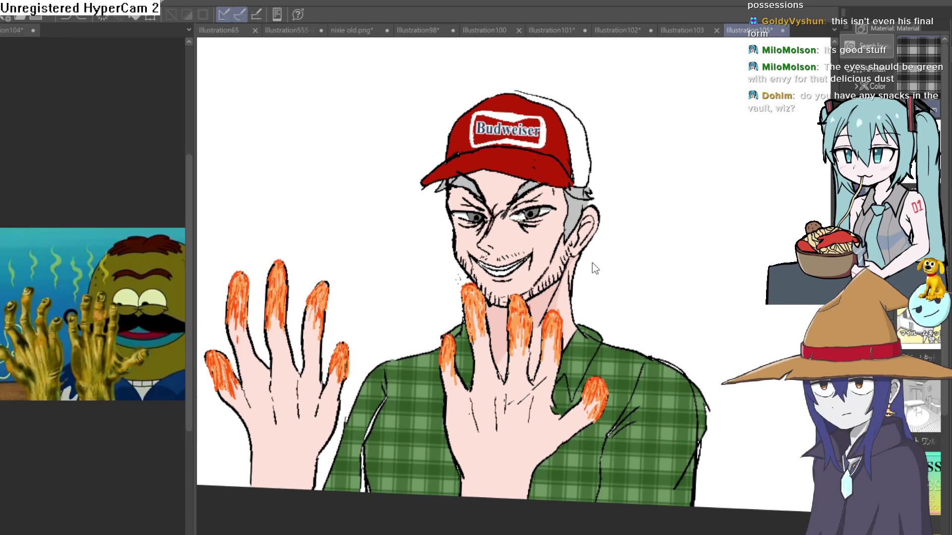
{"action": "scroll", "coordinate": [584, 264], "scroll_direction": "up", "scroll_amount": 5}
{"action": "mouse_move", "coordinate": [584, 264]}
{"action": "left_mouse_down"}
{"action": "mouse_move", "coordinate": [560, 317]}
{"action": "mouse_move", "coordinate": [628, 260]}
{"action": "left_mouse_up"}
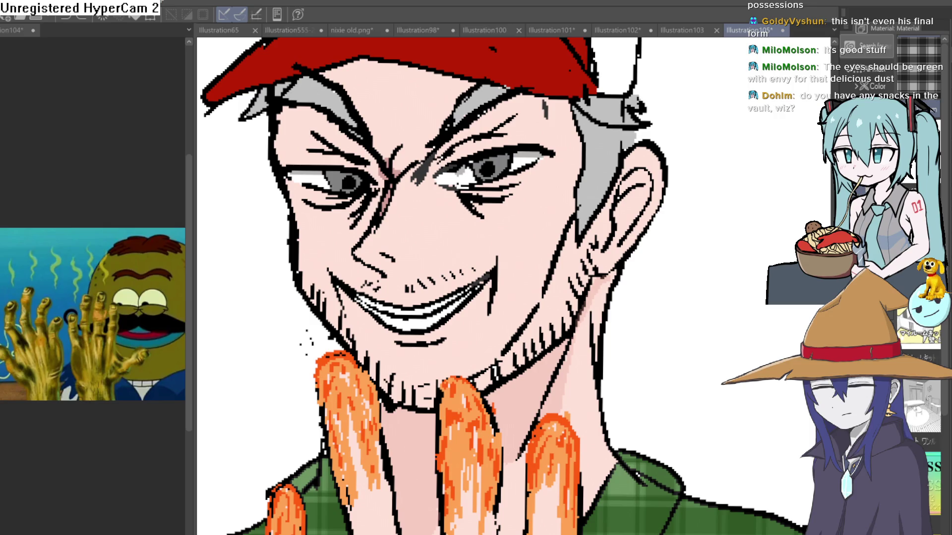
{"action": "scroll", "coordinate": [501, 168], "scroll_direction": "up", "scroll_amount": 5}
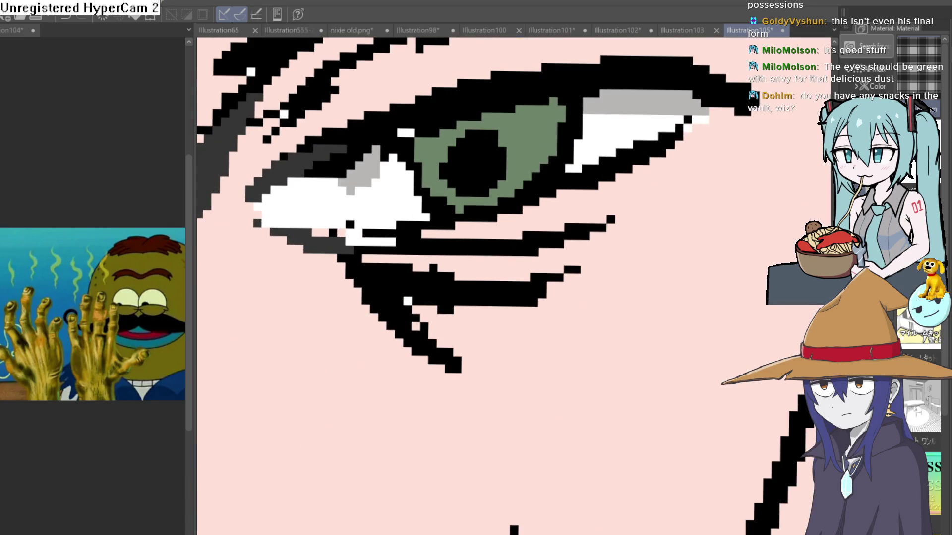
Step: Fill both irises and the grey strip below the pupil green, undoing a wrong grey fill
{"action": "left_click", "coordinate": [541, 138]}
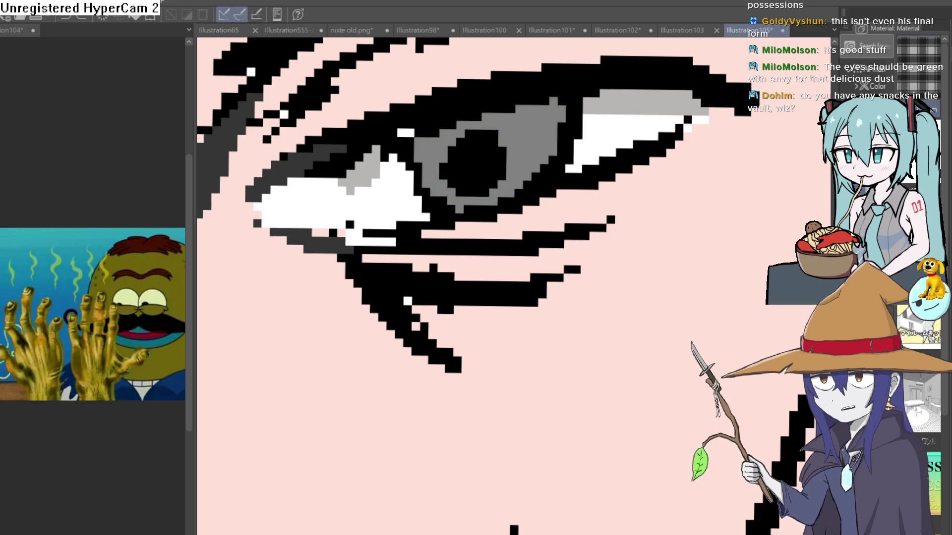
{"action": "key", "text": "ctrl+z"}
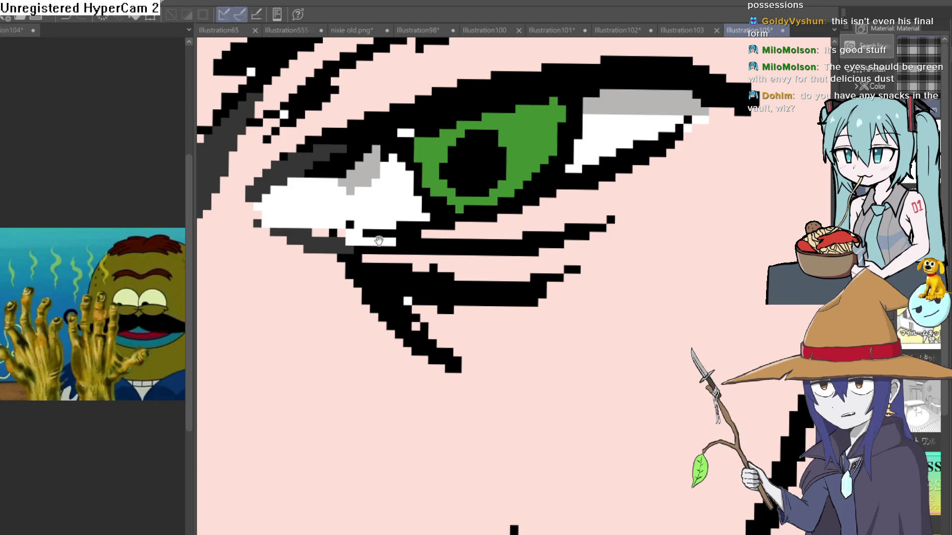
{"action": "scroll", "coordinate": [540, 138], "scroll_direction": "down", "scroll_amount": 3}
{"action": "scroll", "coordinate": [441, 246], "scroll_direction": "up", "scroll_amount": 3}
{"action": "left_click", "coordinate": [347, 228]}
{"action": "left_click", "coordinate": [441, 246]}
{"action": "left_click", "coordinate": [373, 278]}
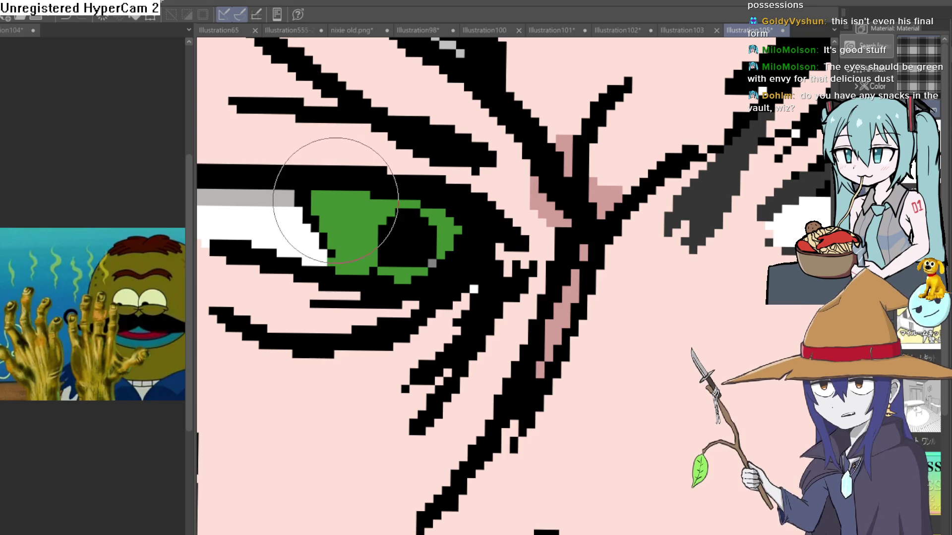
Step: Add small white highlights to both irises and the left pupil
{"action": "left_click", "coordinate": [331, 208]}
{"action": "left_click", "coordinate": [406, 241]}
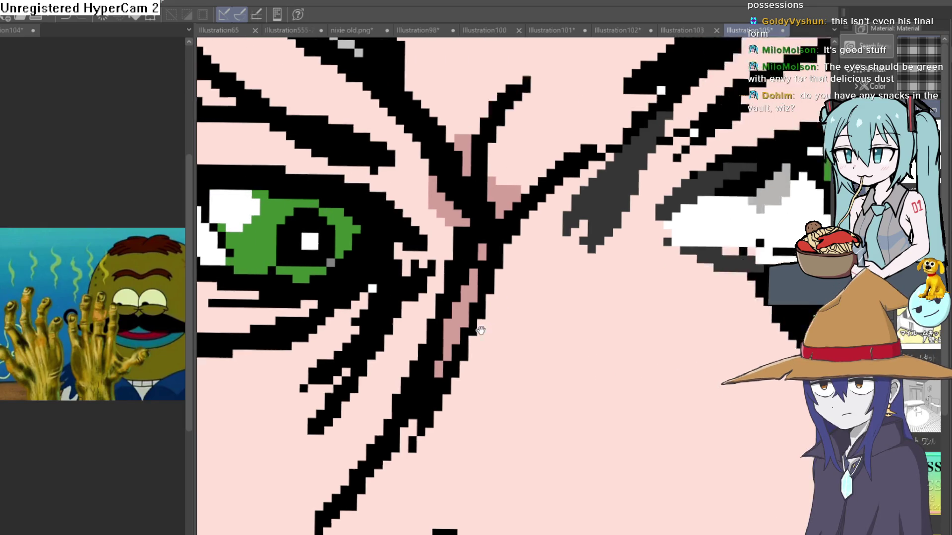
{"action": "scroll", "coordinate": [446, 248], "scroll_direction": "down", "scroll_amount": 3}
{"action": "left_click", "coordinate": [505, 218]}
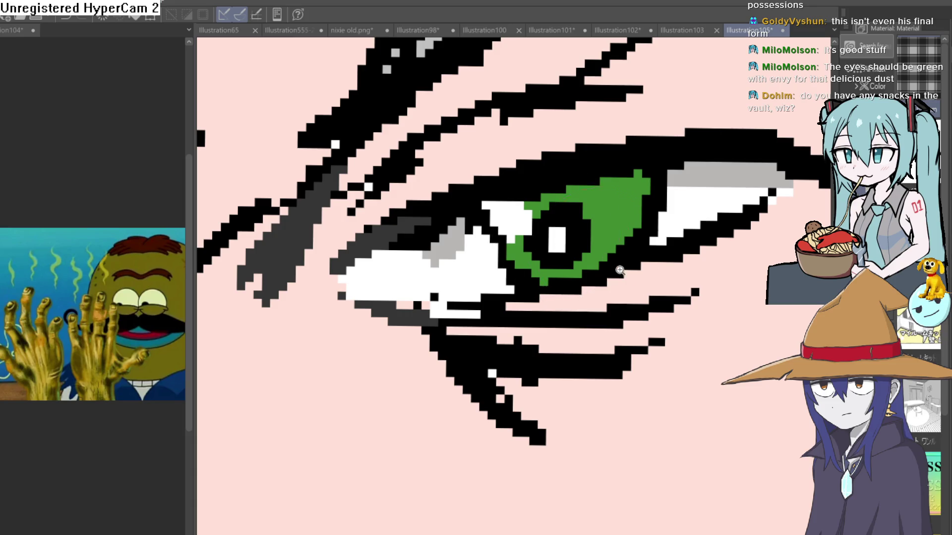
{"action": "key", "text": "ctrl+0"}
{"action": "scroll", "coordinate": [635, 323], "scroll_direction": "up", "scroll_amount": 6}
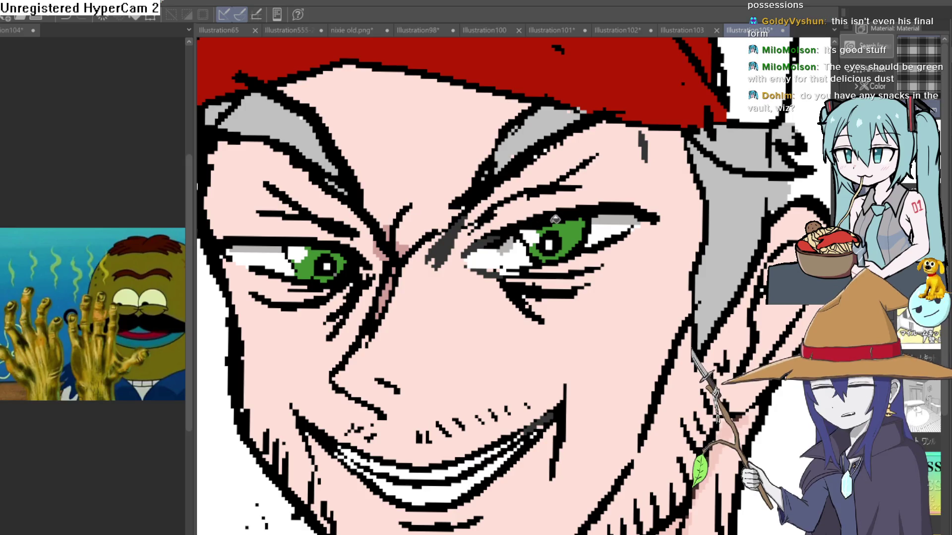
{"action": "left_click", "coordinate": [326, 268]}
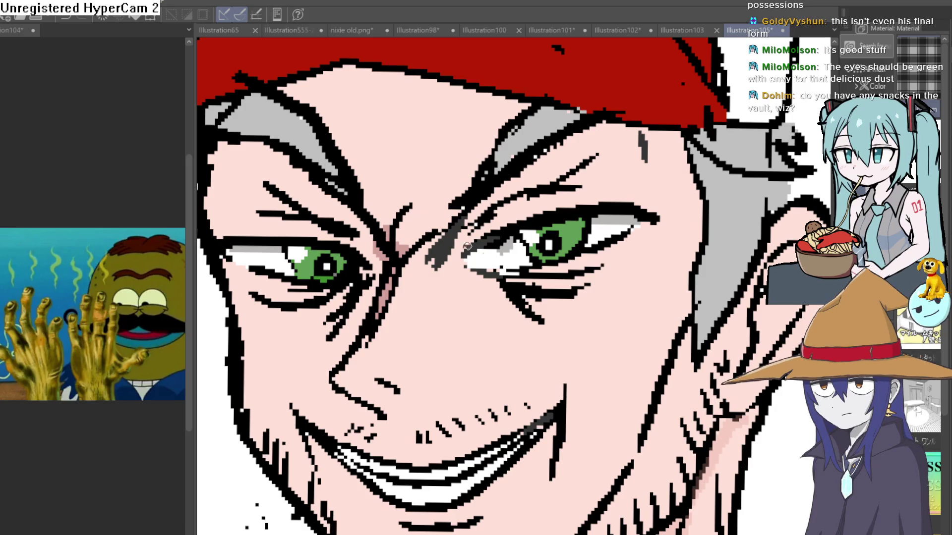
{"action": "scroll", "coordinate": [616, 319], "scroll_direction": "down", "scroll_amount": 6}
{"action": "mouse_move", "coordinate": [605, 315]}
{"action": "left_mouse_down"}
{"action": "mouse_move", "coordinate": [604, 335]}
{"action": "mouse_move", "coordinate": [613, 285]}
{"action": "left_mouse_up"}
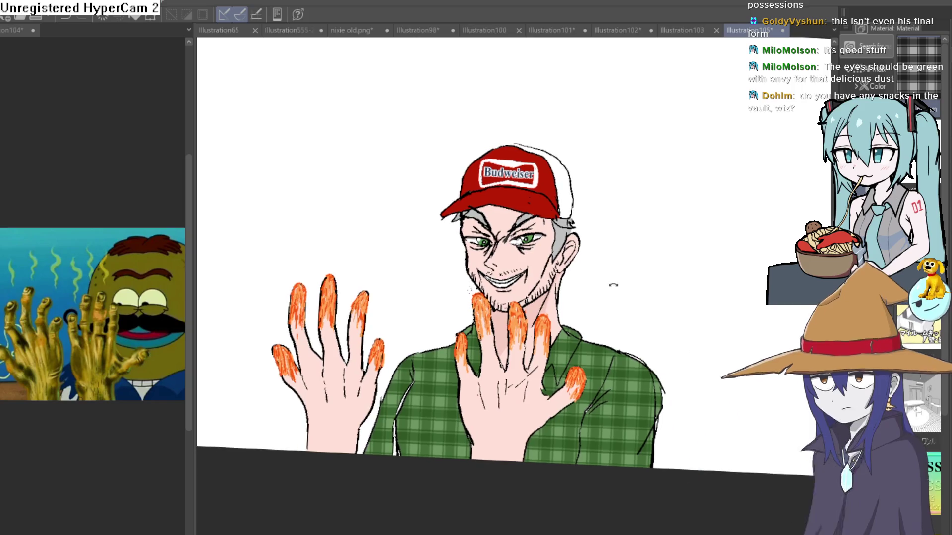
Step: Zoom in on the face and paint pink shading beside the line near the mouth
{"action": "scroll", "coordinate": [534, 307], "scroll_direction": "up", "scroll_amount": 5}
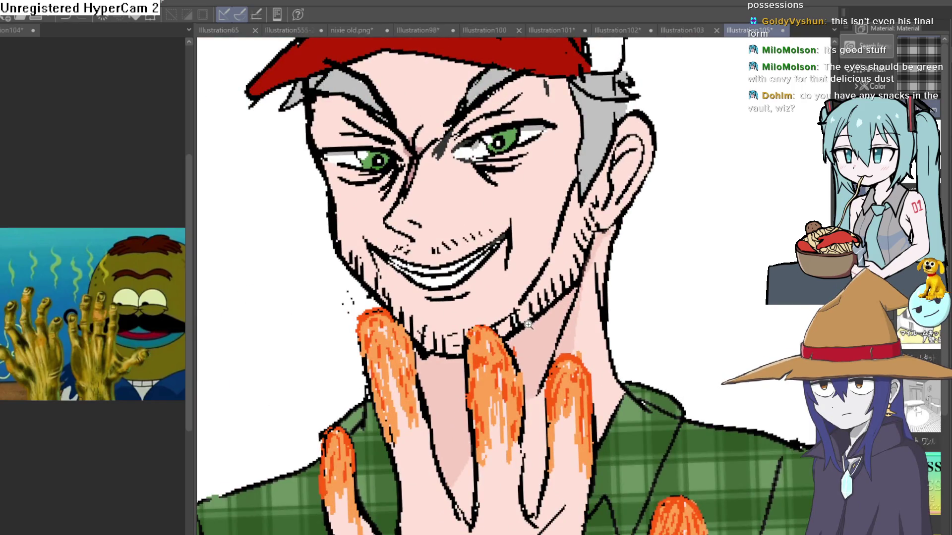
{"action": "scroll", "coordinate": [528, 324], "scroll_direction": "up", "scroll_amount": 2}
{"action": "mouse_move", "coordinate": [528, 325]}
{"action": "left_mouse_down"}
{"action": "mouse_move", "coordinate": [559, 298]}
{"action": "mouse_move", "coordinate": [570, 312]}
{"action": "left_mouse_up"}
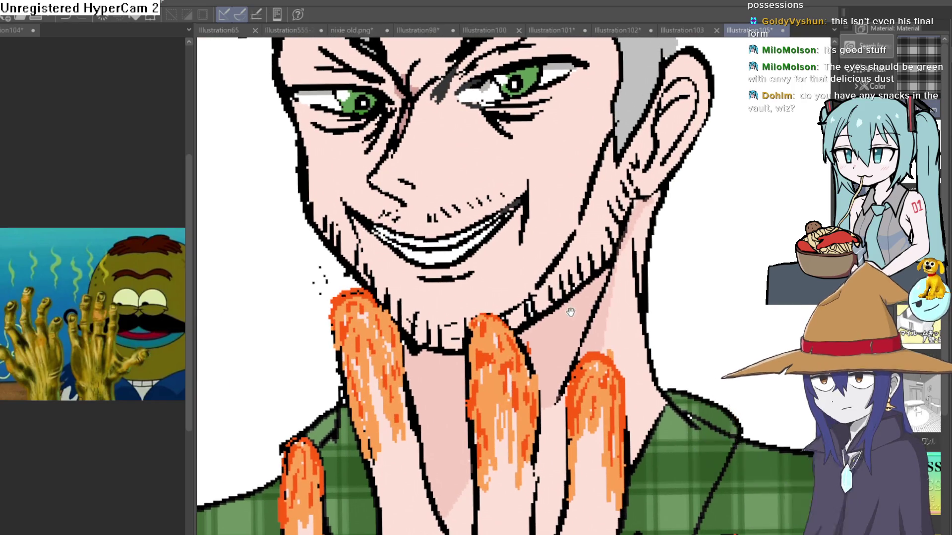
{"action": "scroll", "coordinate": [659, 366], "scroll_direction": "up", "scroll_amount": 4}
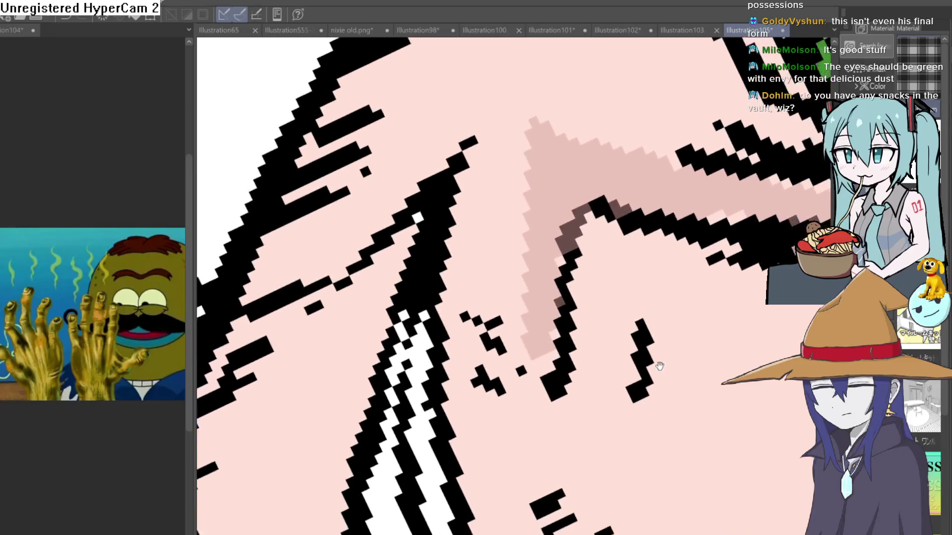
{"action": "mouse_move", "coordinate": [659, 366]}
{"action": "left_mouse_down"}
{"action": "mouse_move", "coordinate": [531, 198]}
{"action": "mouse_move", "coordinate": [516, 240]}
{"action": "left_mouse_up"}
{"action": "left_click_drag", "start_coordinate": [436, 276], "coordinate": [451, 274]}
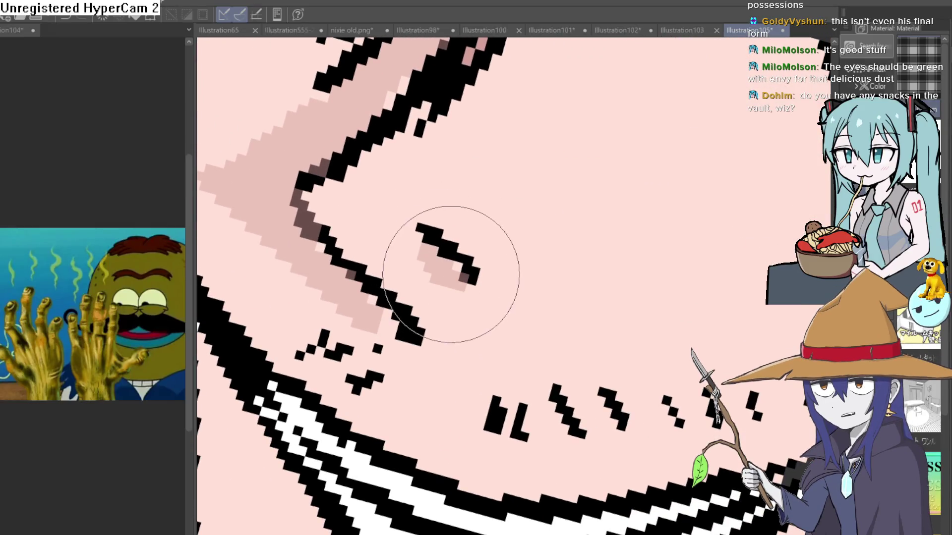
Step: Enlarge the brush and paint over the brown nose outline in solid black
{"action": "key", "text": "bracketright"}
{"action": "key", "text": "bracketright"}
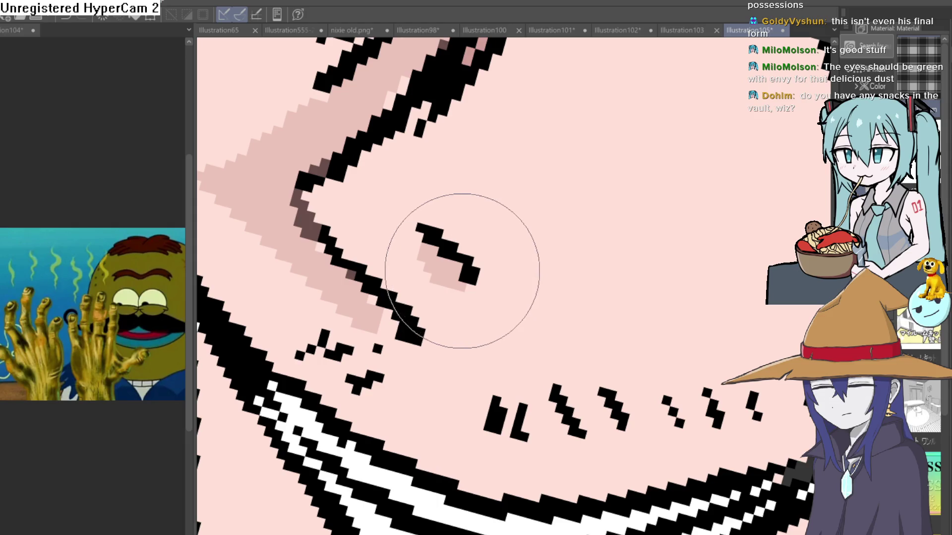
{"action": "mouse_move", "coordinate": [314, 238]}
{"action": "left_mouse_down"}
{"action": "mouse_move", "coordinate": [304, 213]}
{"action": "mouse_move", "coordinate": [319, 166]}
{"action": "mouse_move", "coordinate": [407, 126]}
{"action": "left_mouse_up"}
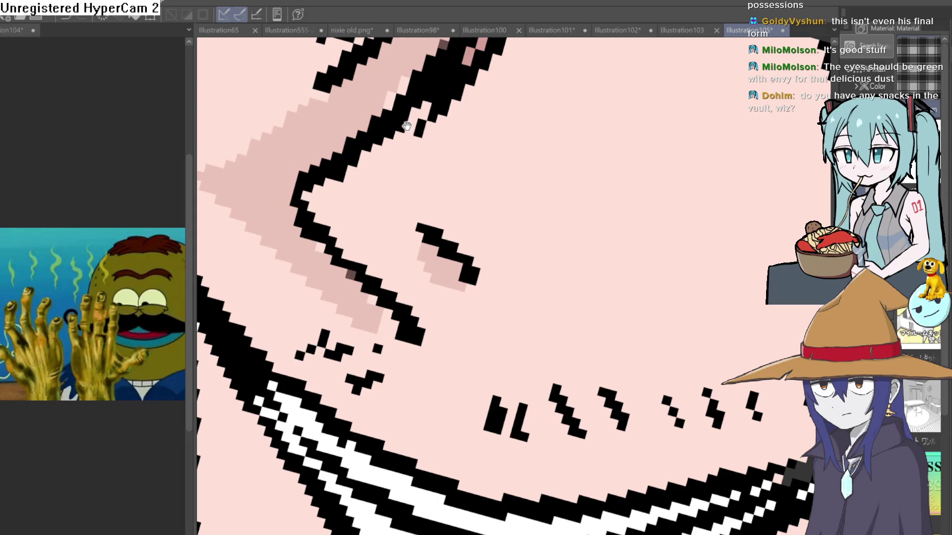
{"action": "scroll", "coordinate": [407, 125], "scroll_direction": "down", "scroll_amount": 10}
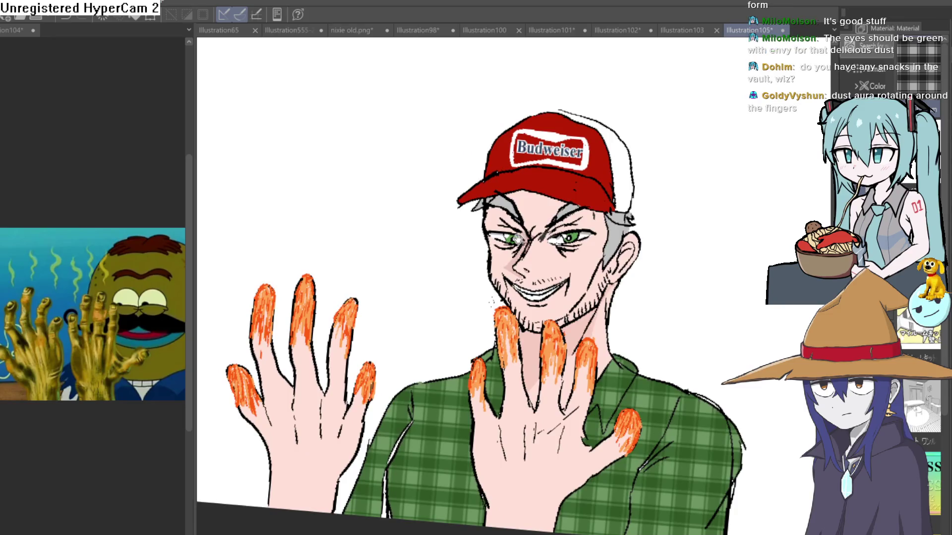
Step: Lighten the dark pink band left of the nose with skin colour, then zoom toward the right eye
{"action": "scroll", "coordinate": [517, 240], "scroll_direction": "up", "scroll_amount": 10}
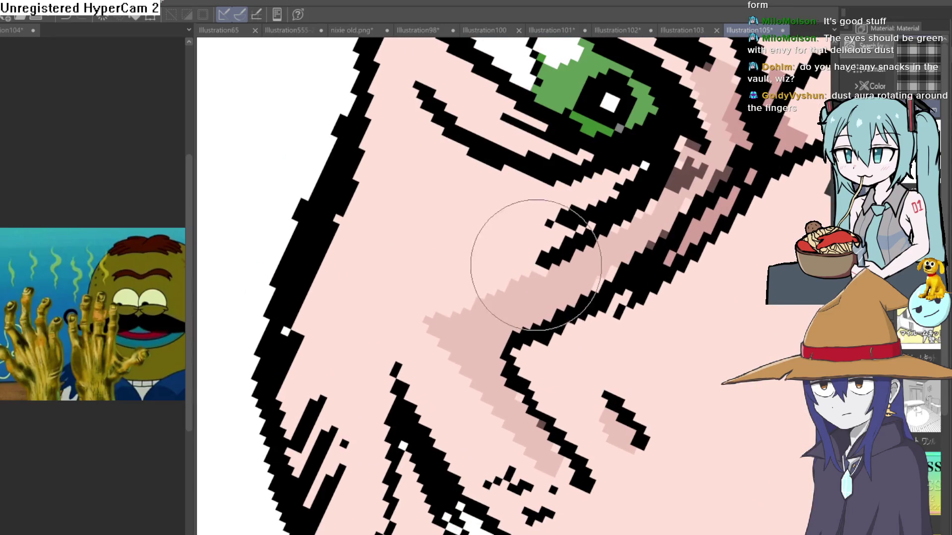
{"action": "mouse_move", "coordinate": [536, 265]}
{"action": "left_mouse_down"}
{"action": "mouse_move", "coordinate": [435, 318]}
{"action": "mouse_move", "coordinate": [492, 400]}
{"action": "left_mouse_up"}
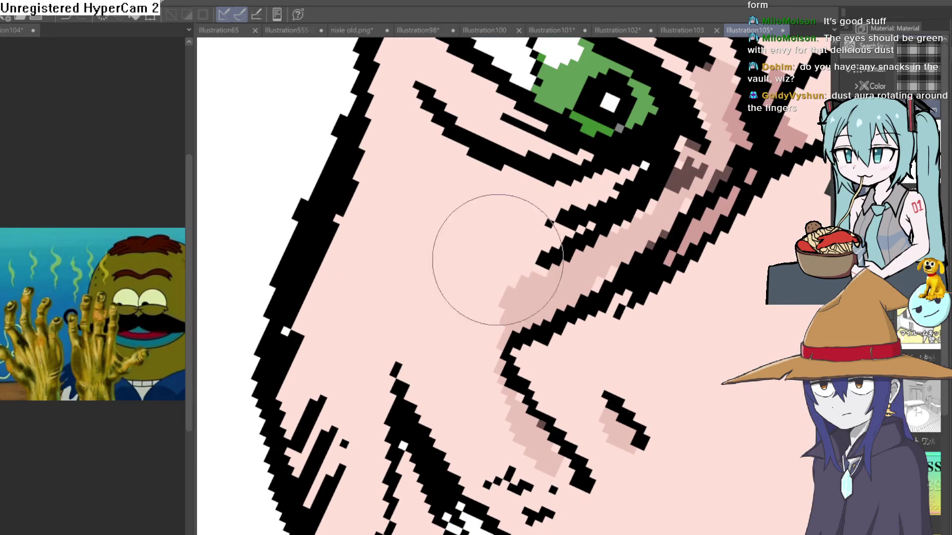
{"action": "scroll", "coordinate": [497, 259], "scroll_direction": "down", "scroll_amount": 10}
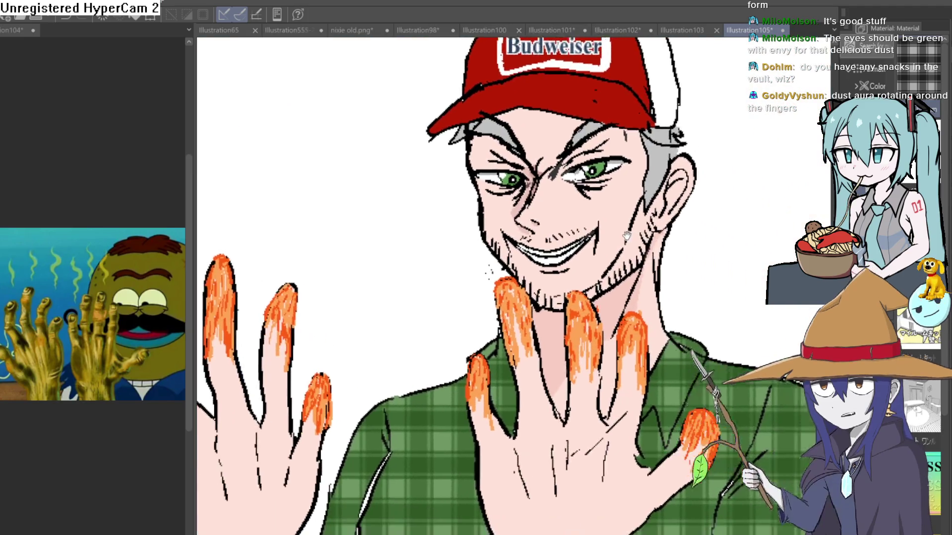
{"action": "left_click_drag", "start_coordinate": [626, 235], "coordinate": [577, 226]}
{"action": "left_click_drag", "start_coordinate": [600, 178], "coordinate": [511, 184]}
{"action": "scroll", "coordinate": [493, 174], "scroll_direction": "up", "scroll_amount": 10}
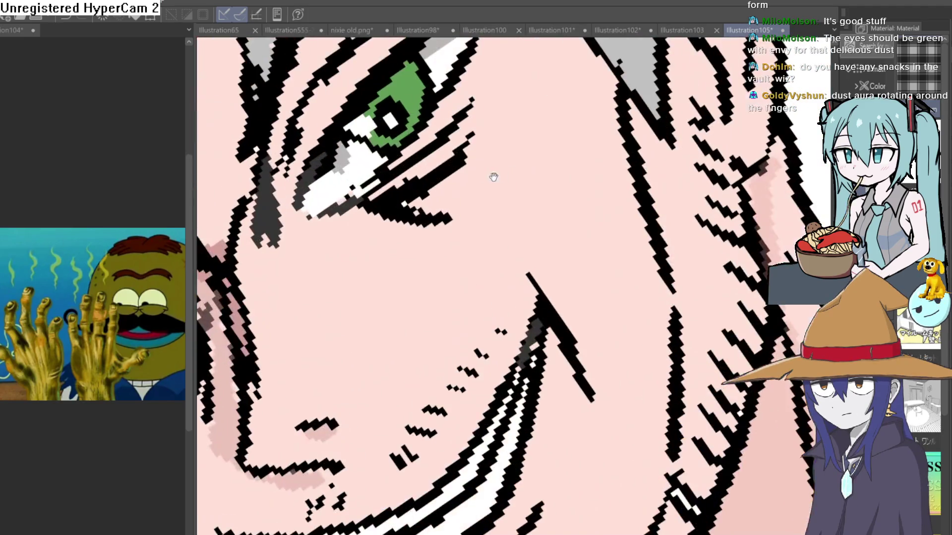
{"action": "scroll", "coordinate": [637, 276], "scroll_direction": "down", "scroll_amount": 8}
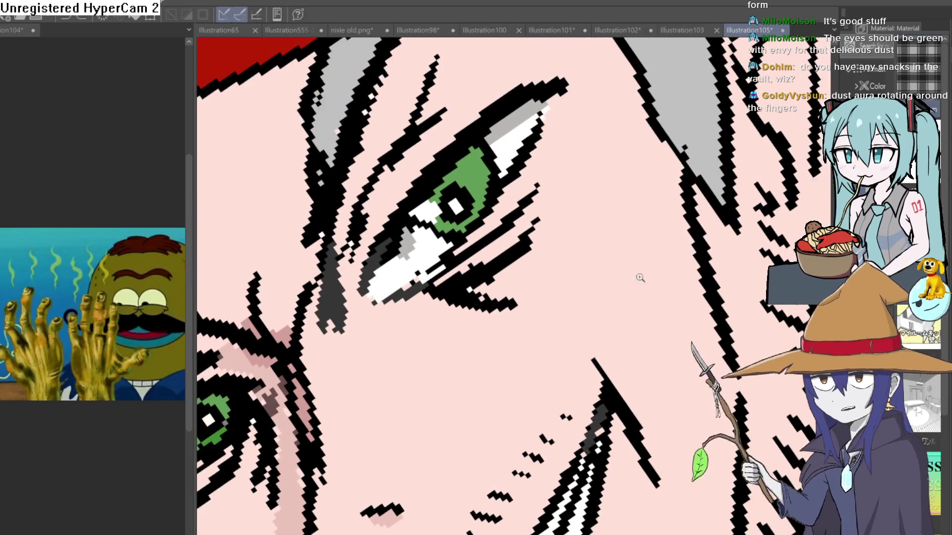
{"action": "scroll", "coordinate": [658, 241], "scroll_direction": "up", "scroll_amount": 3}
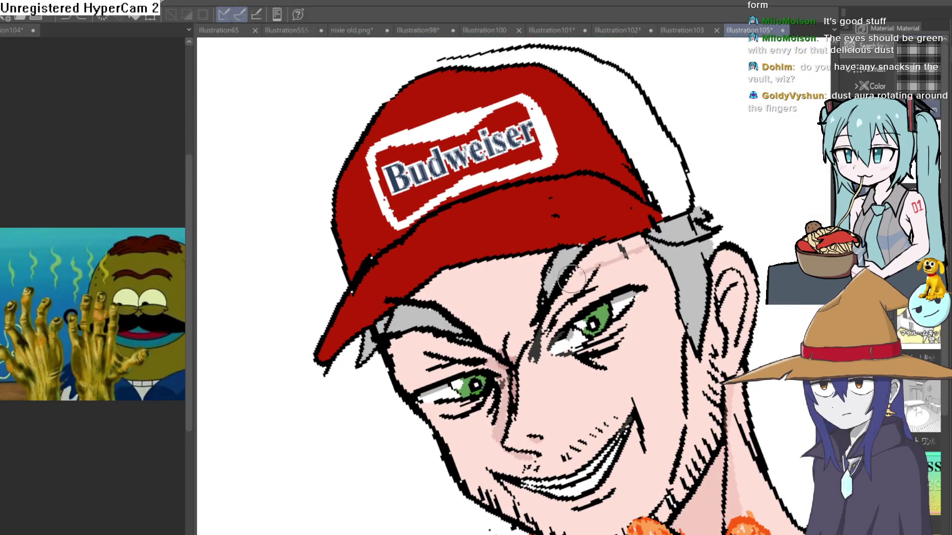
{"action": "mouse_move", "coordinate": [519, 298]}
{"action": "left_mouse_down"}
{"action": "mouse_move", "coordinate": [463, 322]}
{"action": "mouse_move", "coordinate": [535, 268]}
{"action": "left_mouse_up"}
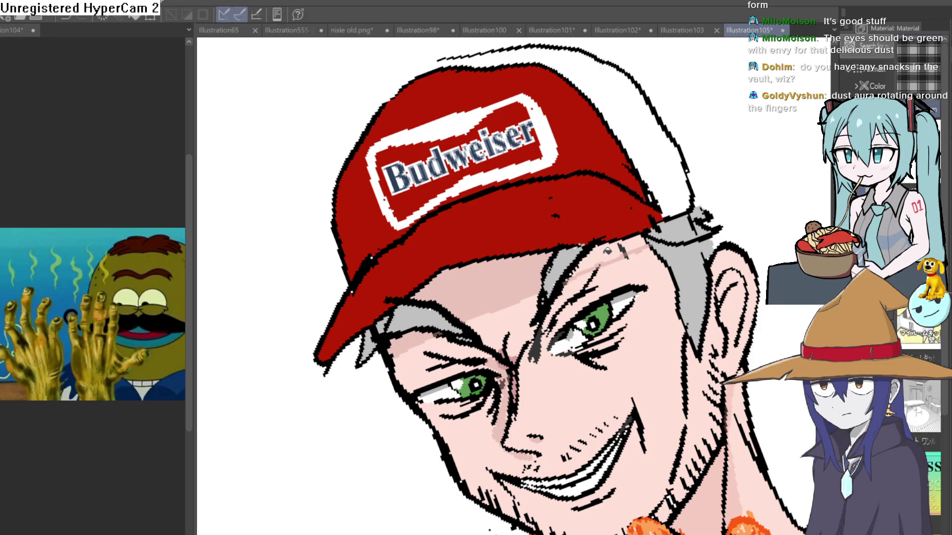
{"action": "scroll", "coordinate": [682, 315], "scroll_direction": "down", "scroll_amount": 5}
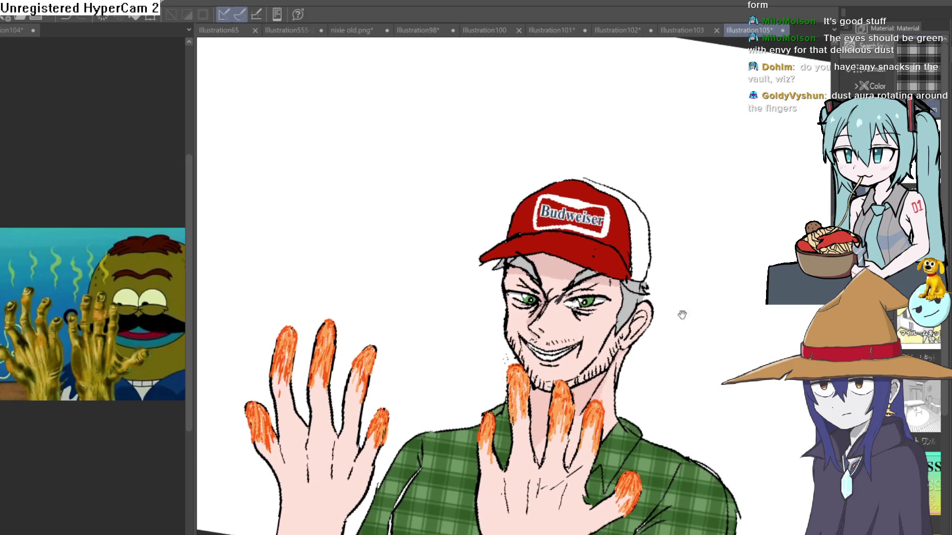
{"action": "scroll", "coordinate": [682, 315], "scroll_direction": "down", "scroll_amount": 1}
{"action": "scroll", "coordinate": [649, 301], "scroll_direction": "down", "scroll_amount": 2}
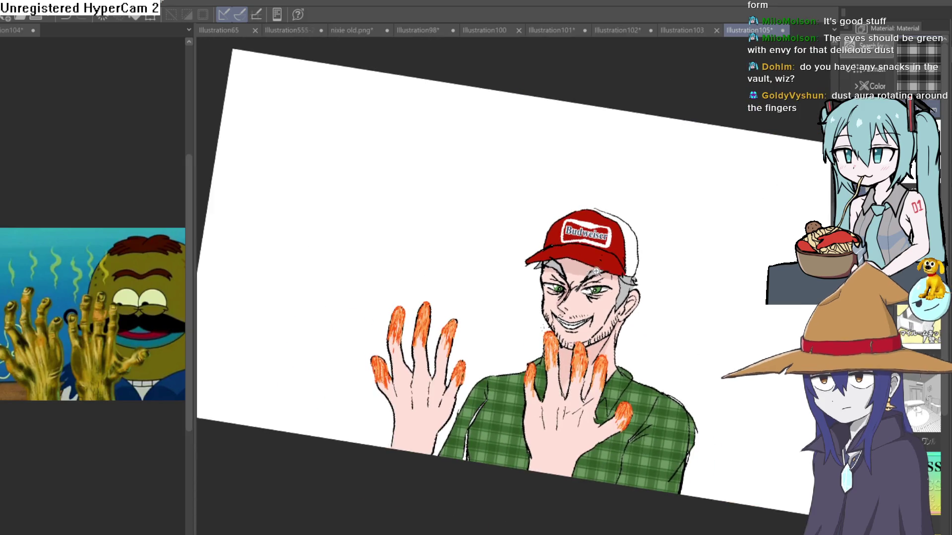
{"action": "scroll", "coordinate": [560, 239], "scroll_direction": "up", "scroll_amount": 6}
{"action": "scroll", "coordinate": [671, 271], "scroll_direction": "down", "scroll_amount": 5}
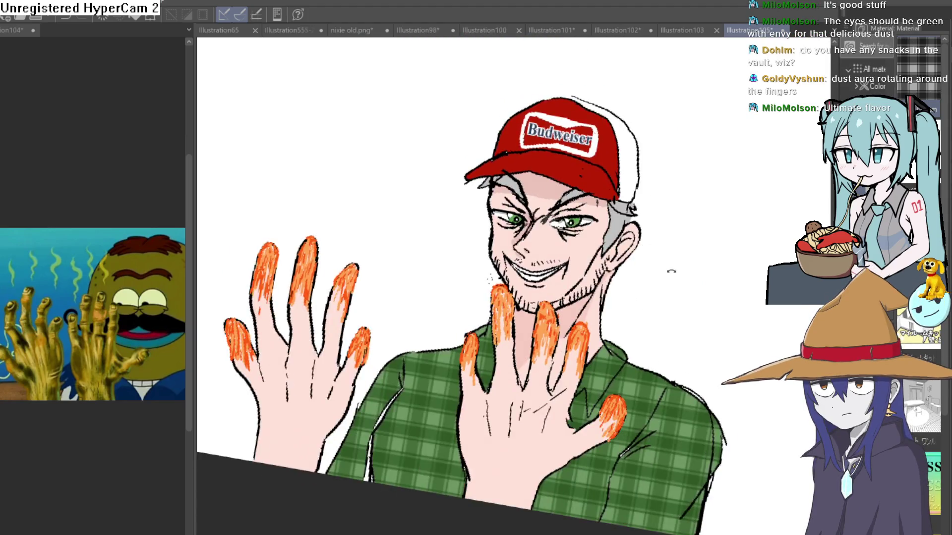
{"action": "left_click_drag", "start_coordinate": [671, 271], "coordinate": [631, 216]}
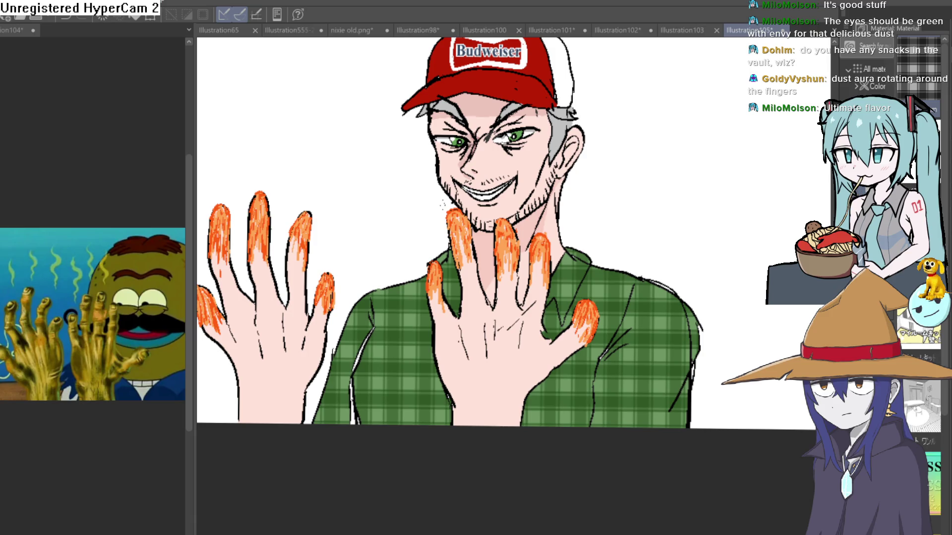
{"action": "scroll", "coordinate": [569, 339], "scroll_direction": "up", "scroll_amount": 4}
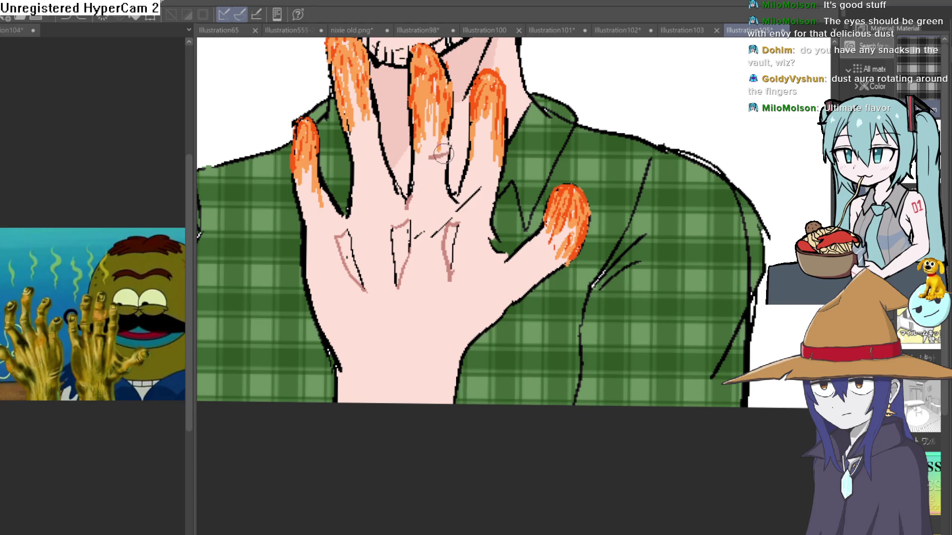
Step: Draw short pink knuckle creases on the finger with blush strokes below them
{"action": "scroll", "coordinate": [436, 167], "scroll_direction": "up", "scroll_amount": 5}
{"action": "left_click_drag", "start_coordinate": [421, 163], "coordinate": [461, 161]}
{"action": "left_click_drag", "start_coordinate": [411, 181], "coordinate": [441, 181]}
{"action": "left_click_drag", "start_coordinate": [417, 200], "coordinate": [445, 200]}
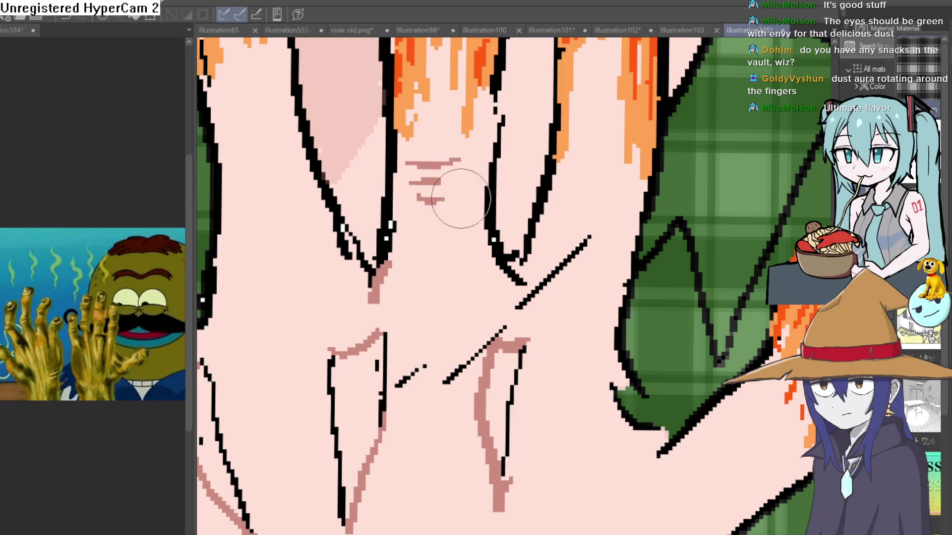
{"action": "mouse_move", "coordinate": [649, 178]}
{"action": "left_mouse_down"}
{"action": "mouse_move", "coordinate": [599, 204]}
{"action": "mouse_move", "coordinate": [553, 209]}
{"action": "mouse_move", "coordinate": [552, 239]}
{"action": "left_mouse_up"}
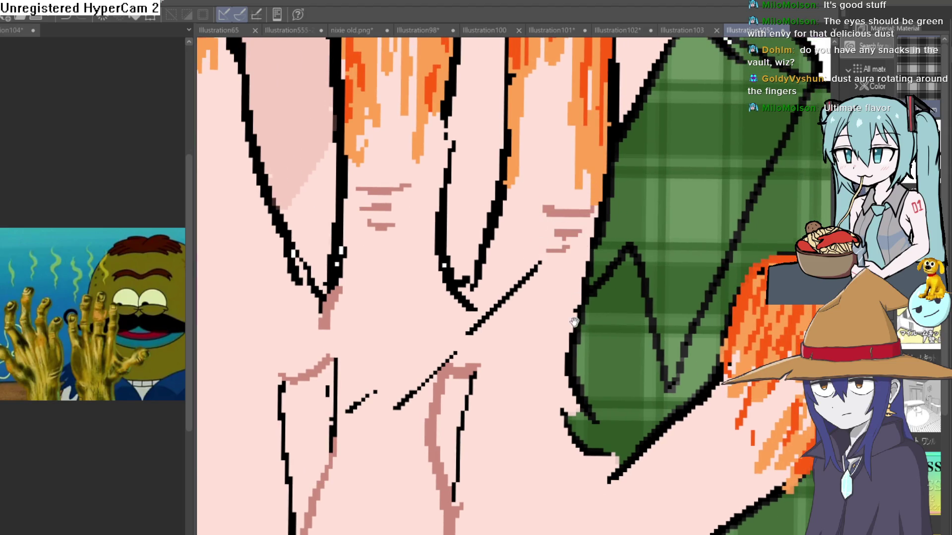
Step: Draw a pink line along the base of the thumb
{"action": "scroll", "coordinate": [669, 290], "scroll_direction": "down", "scroll_amount": 5}
{"action": "left_click_drag", "start_coordinate": [669, 290], "coordinate": [627, 291]}
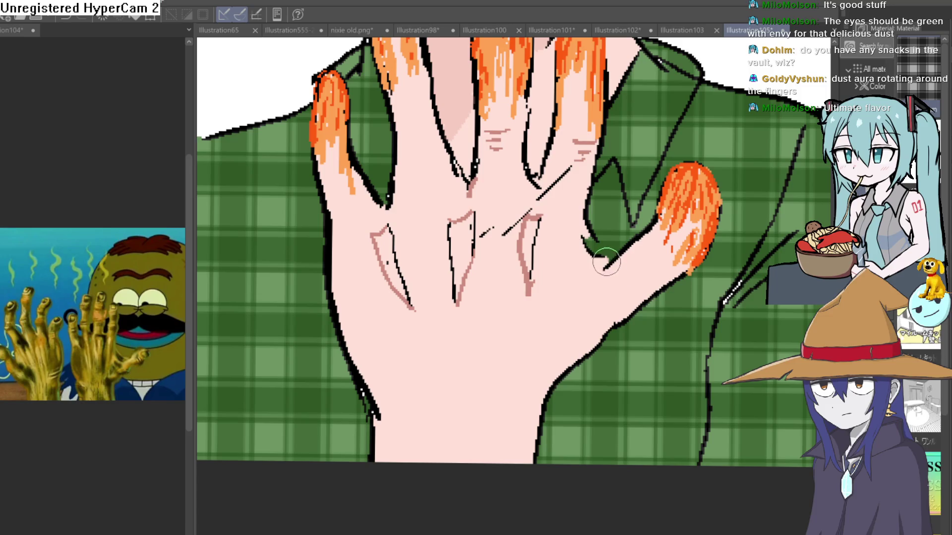
{"action": "mouse_move", "coordinate": [589, 234]}
{"action": "left_mouse_down"}
{"action": "mouse_move", "coordinate": [617, 262]}
{"action": "mouse_move", "coordinate": [581, 238]}
{"action": "mouse_move", "coordinate": [590, 244]}
{"action": "left_mouse_up"}
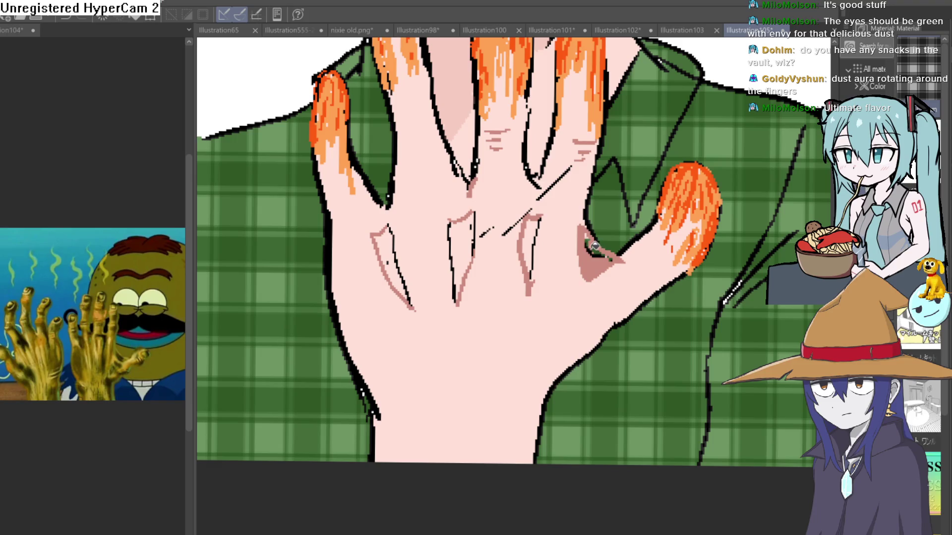
{"action": "scroll", "coordinate": [590, 239], "scroll_direction": "down", "scroll_amount": 4}
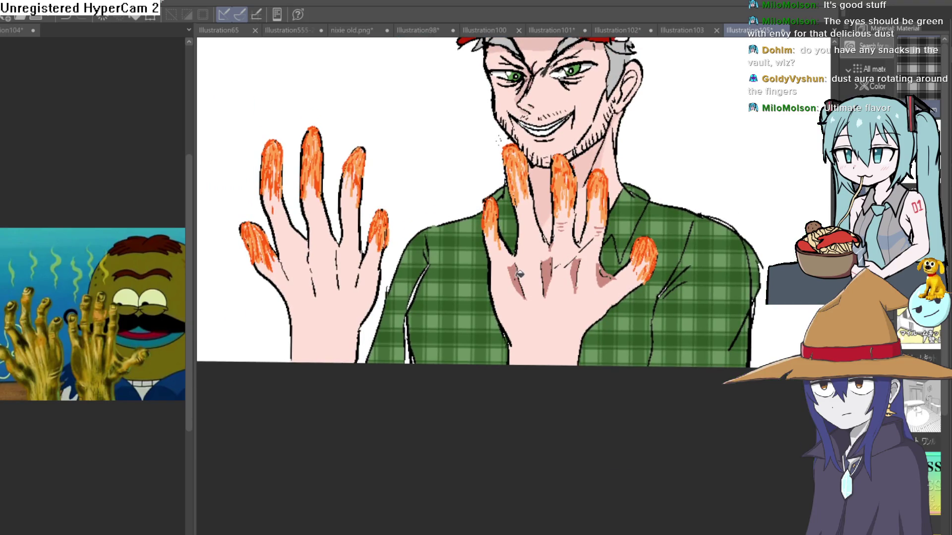
{"action": "scroll", "coordinate": [579, 258], "scroll_direction": "up", "scroll_amount": 5}
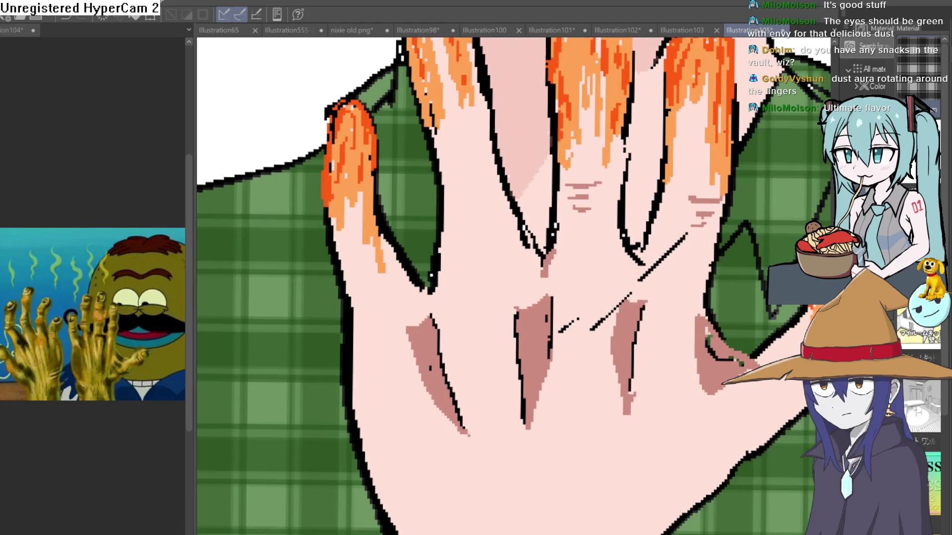
Step: Rotate the canvas, shade the gaps between the fingers pink, then soften it and reset the view
{"action": "key", "text": "asciicircum"}
{"action": "key", "text": "asciicircum"}
{"action": "mouse_move", "coordinate": [432, 213]}
{"action": "left_mouse_down"}
{"action": "mouse_move", "coordinate": [436, 251]}
{"action": "mouse_move", "coordinate": [474, 237]}
{"action": "mouse_move", "coordinate": [436, 223]}
{"action": "mouse_move", "coordinate": [451, 247]}
{"action": "left_mouse_up"}
{"action": "left_click_drag", "start_coordinate": [555, 225], "coordinate": [548, 251]}
{"action": "left_click_drag", "start_coordinate": [550, 297], "coordinate": [555, 246]}
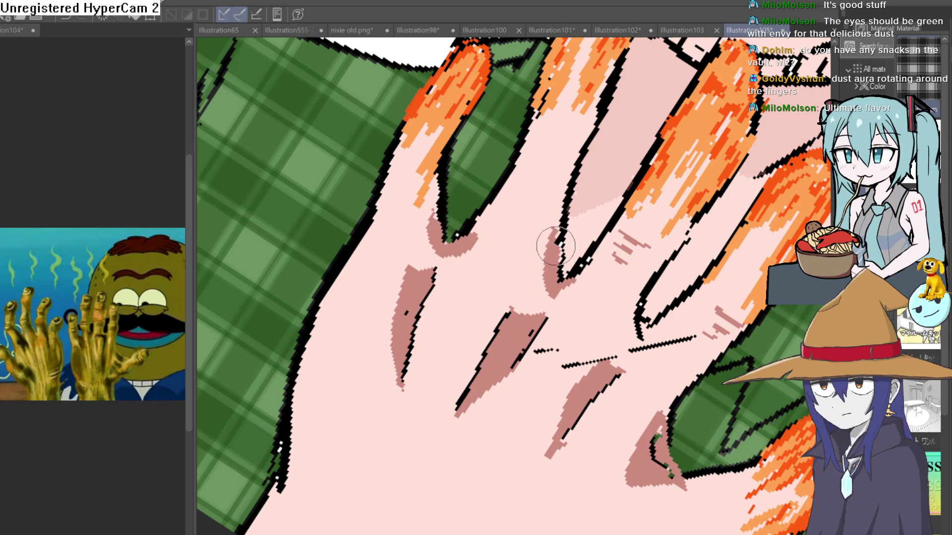
{"action": "key", "text": "ctrl+0"}
{"action": "scroll", "coordinate": [605, 238], "scroll_direction": "up", "scroll_amount": 3}
{"action": "key", "text": "ctrl+z"}
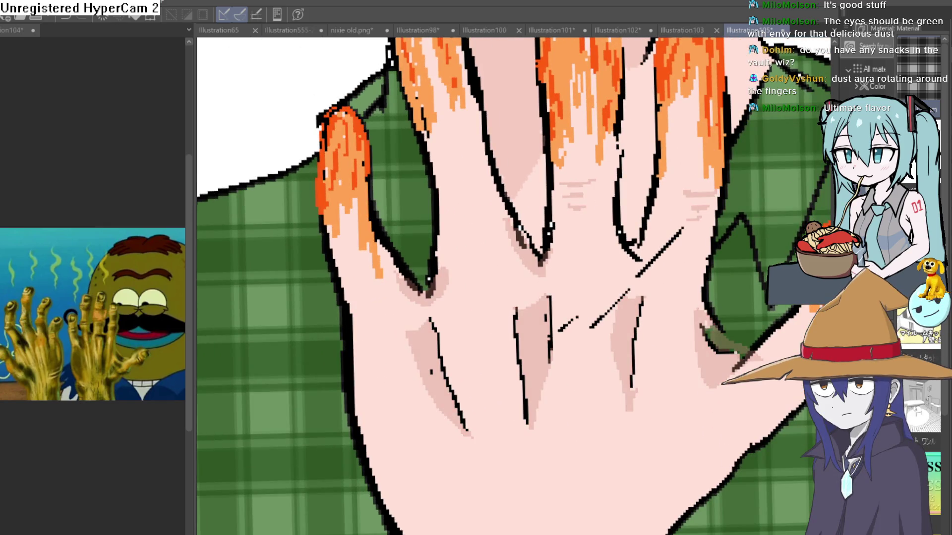
{"action": "key", "text": "ctrl+0"}
{"action": "scroll", "coordinate": [645, 376], "scroll_direction": "up", "scroll_amount": 4}
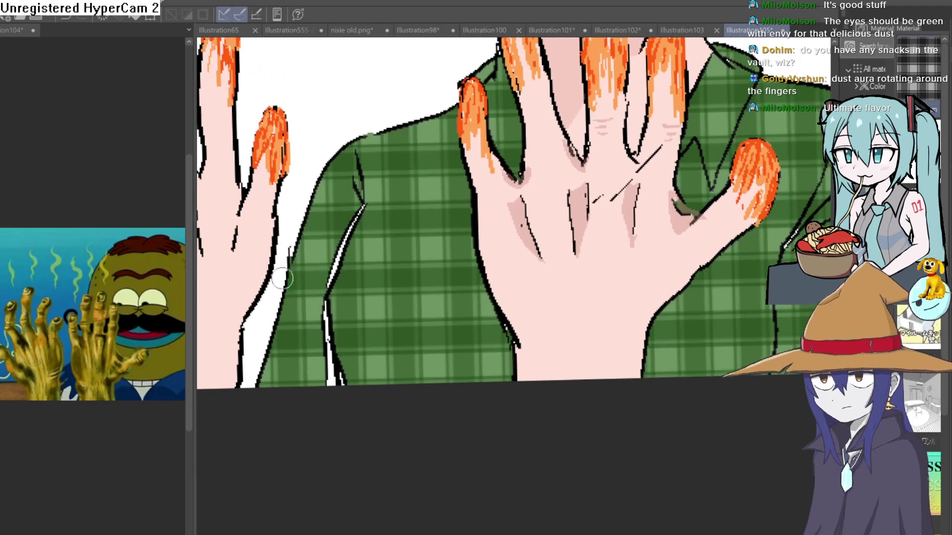
Step: Shade the palm's right edge light pink, then add darker pink shading down the edge
{"action": "left_click", "coordinate": [622, 315]}
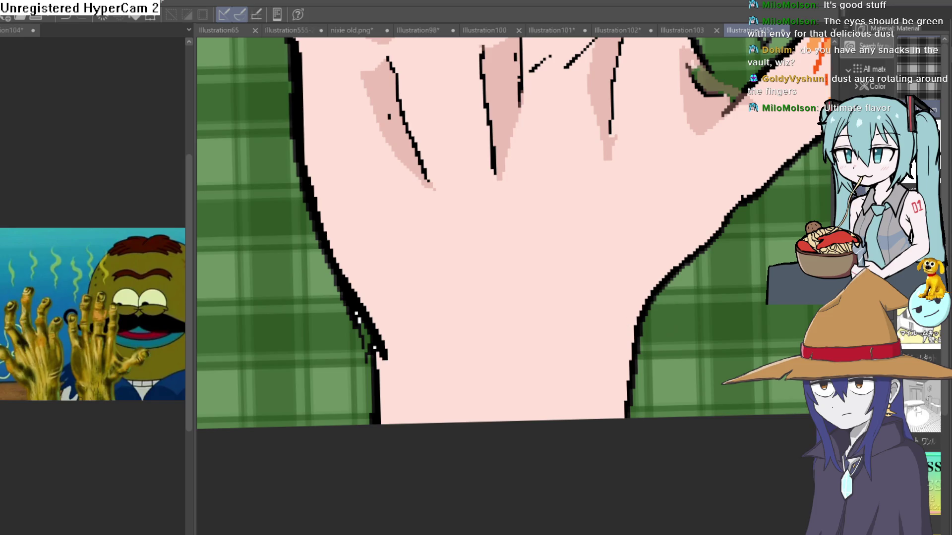
{"action": "scroll", "coordinate": [644, 297], "scroll_direction": "down", "scroll_amount": 2}
{"action": "scroll", "coordinate": [610, 281], "scroll_direction": "down", "scroll_amount": 2}
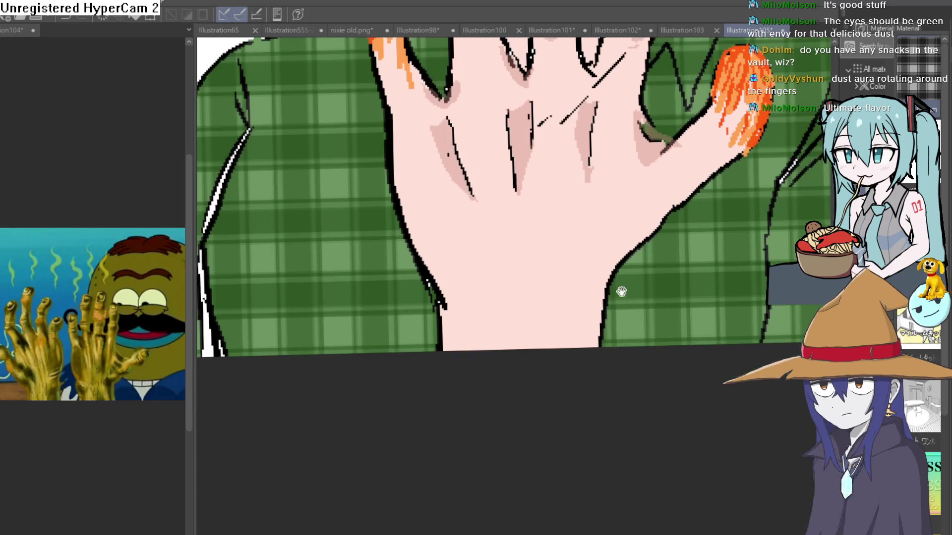
{"action": "scroll", "coordinate": [621, 286], "scroll_direction": "up", "scroll_amount": 4}
{"action": "left_click_drag", "start_coordinate": [629, 232], "coordinate": [567, 385]}
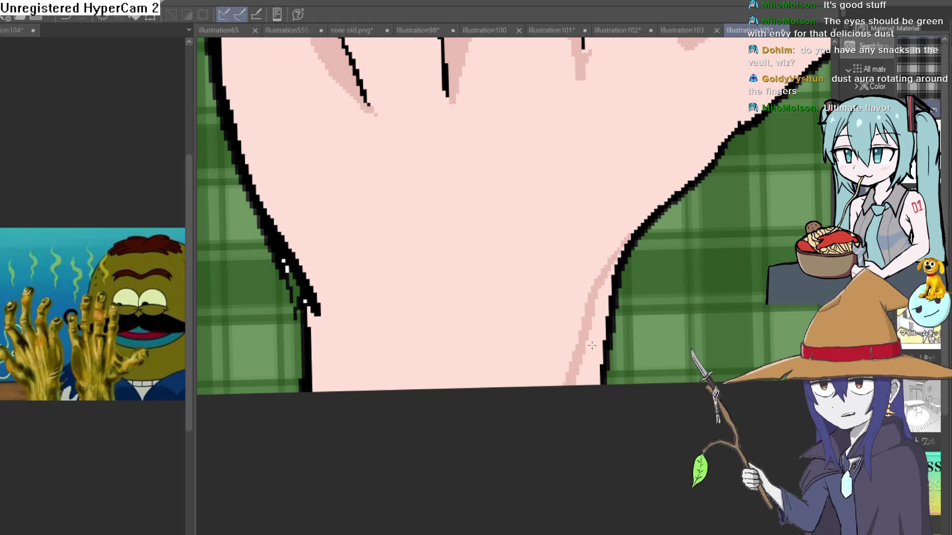
{"action": "scroll", "coordinate": [600, 340], "scroll_direction": "down", "scroll_amount": 3}
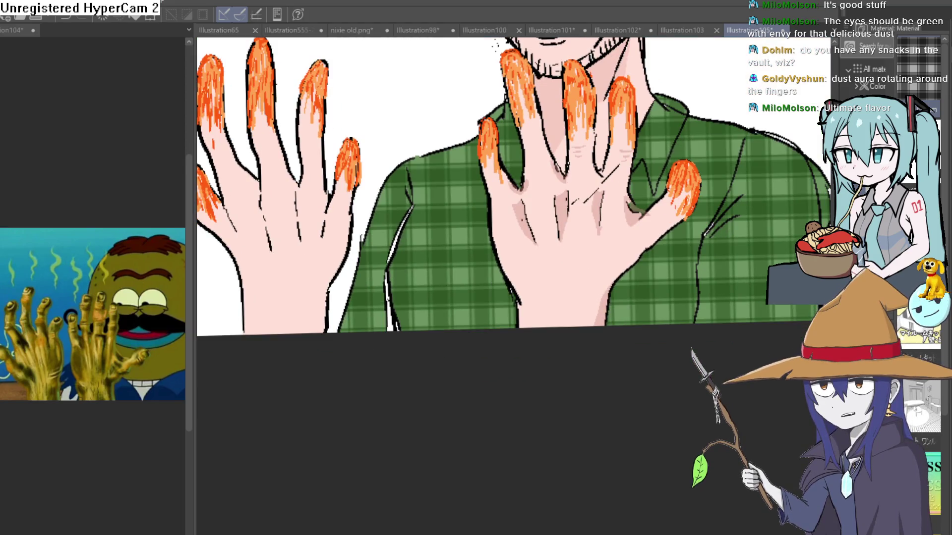
{"action": "scroll", "coordinate": [465, 238], "scroll_direction": "up", "scroll_amount": 3}
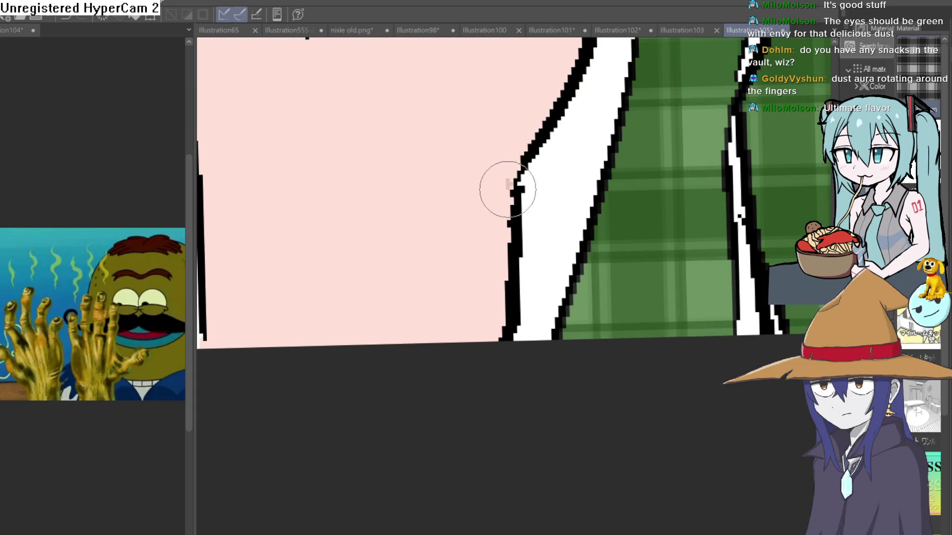
{"action": "left_click_drag", "start_coordinate": [511, 179], "coordinate": [423, 347]}
{"action": "left_click_drag", "start_coordinate": [512, 198], "coordinate": [436, 342]}
{"action": "scroll", "coordinate": [527, 277], "scroll_direction": "down", "scroll_amount": 4}
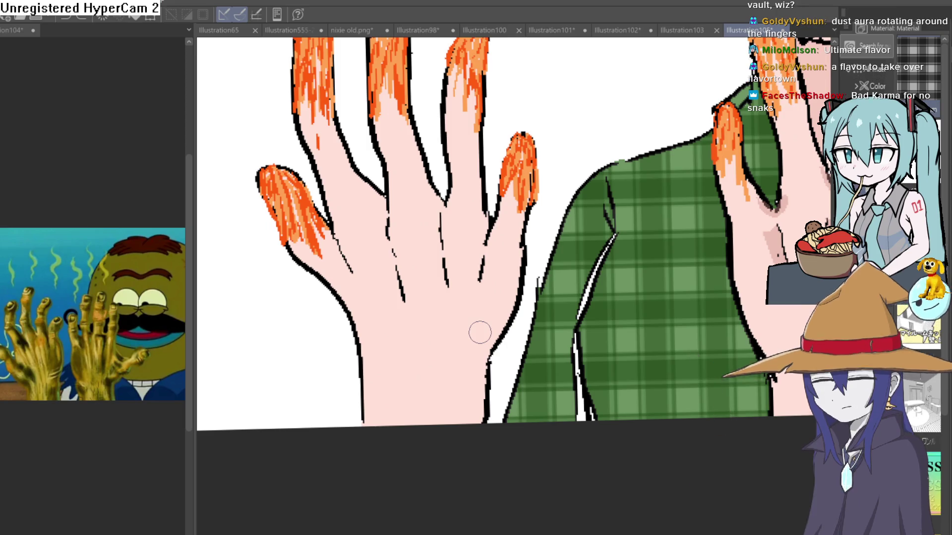
Step: Shade the left hand's knuckle lines, little finger and middle knuckles in pink
{"action": "scroll", "coordinate": [516, 326], "scroll_direction": "up", "scroll_amount": 5}
{"action": "scroll", "coordinate": [516, 325], "scroll_direction": "down", "scroll_amount": 5}
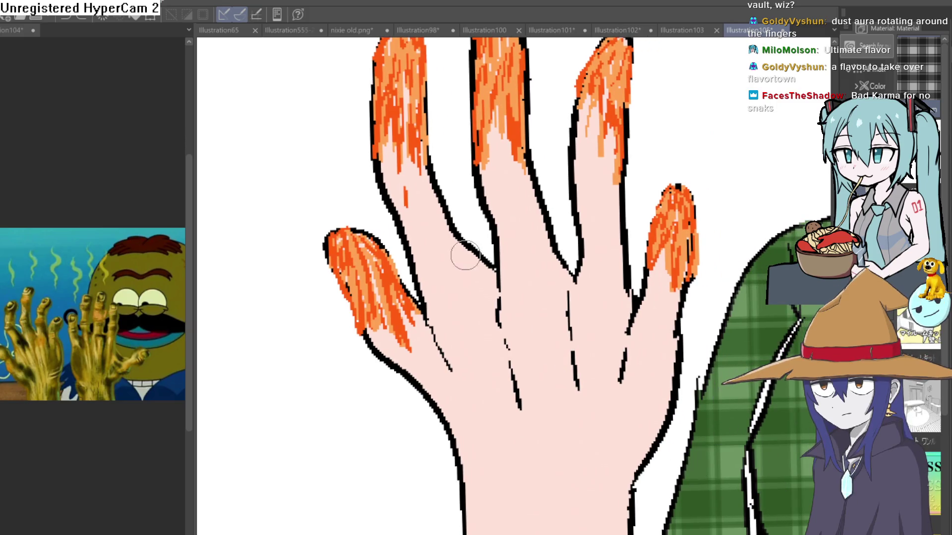
{"action": "mouse_move", "coordinate": [465, 256]}
{"action": "left_mouse_down"}
{"action": "mouse_move", "coordinate": [501, 351]}
{"action": "mouse_move", "coordinate": [492, 299]}
{"action": "left_mouse_up"}
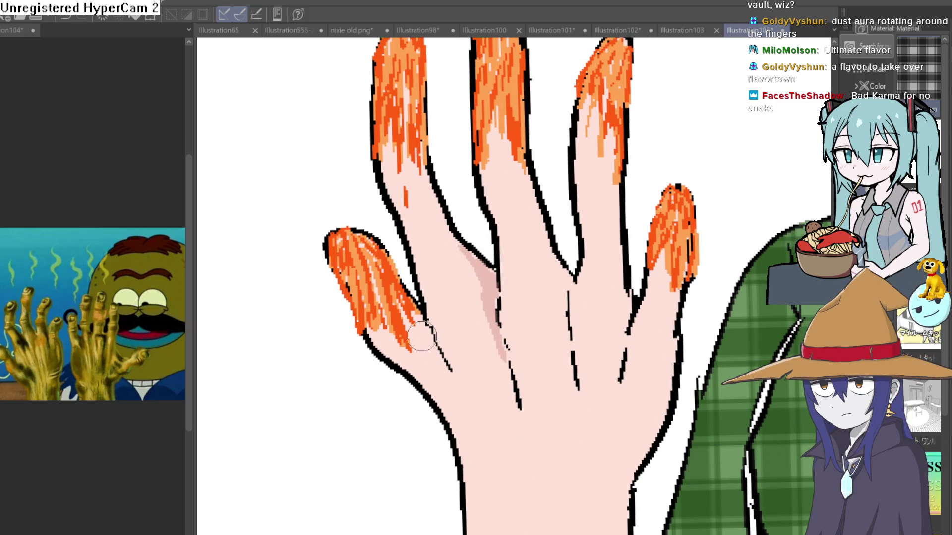
{"action": "left_click_drag", "start_coordinate": [422, 337], "coordinate": [449, 367]}
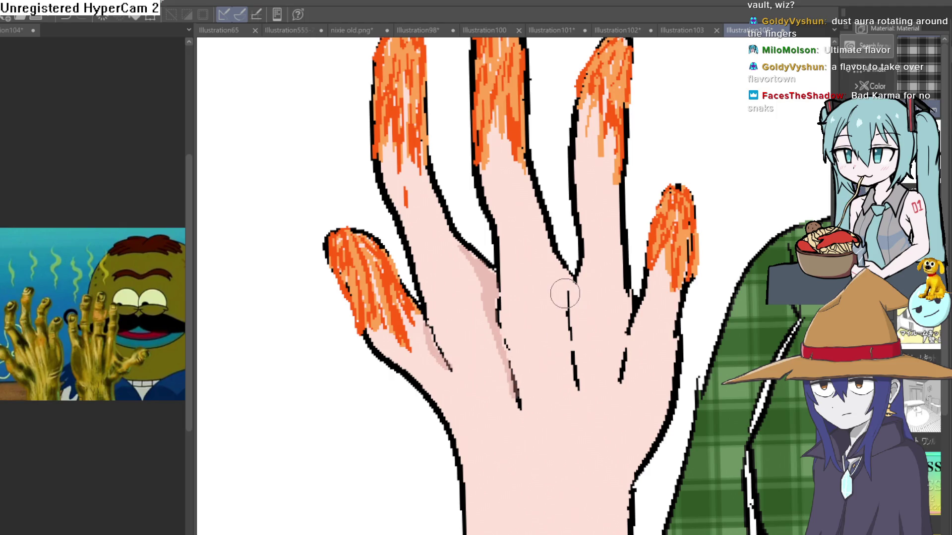
{"action": "left_click_drag", "start_coordinate": [550, 307], "coordinate": [565, 342]}
{"action": "scroll", "coordinate": [660, 328], "scroll_direction": "down", "scroll_amount": 5}
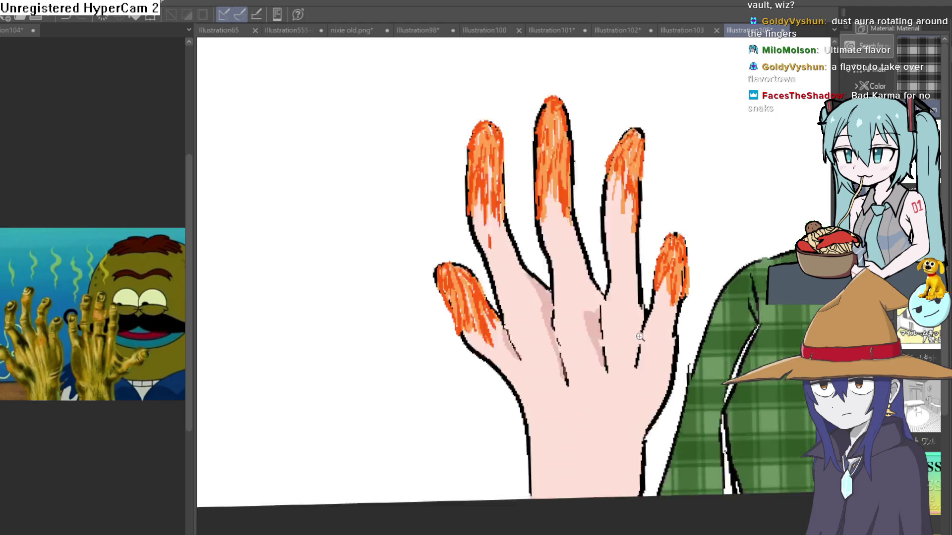
Step: Paint a pink shading stroke across the wrist
{"action": "left_click_drag", "start_coordinate": [660, 328], "coordinate": [611, 316]}
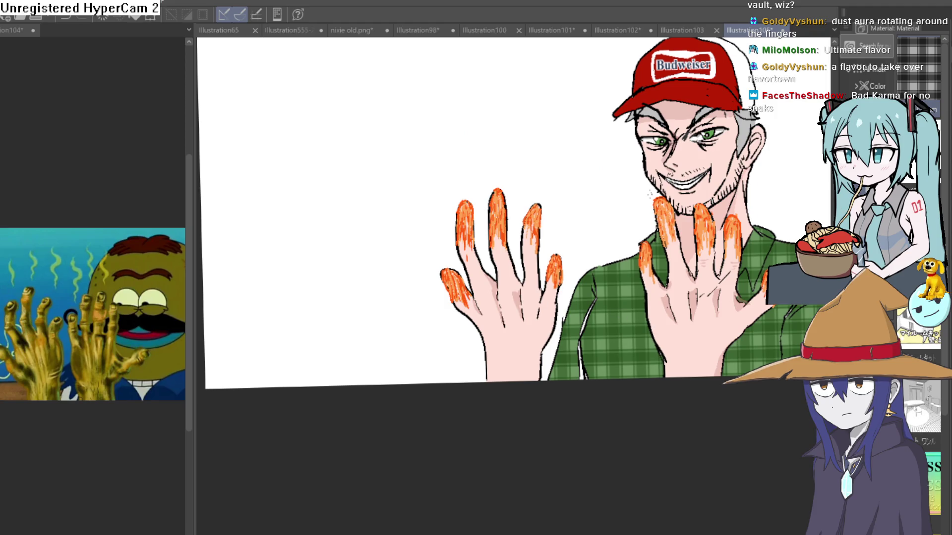
{"action": "scroll", "coordinate": [449, 238], "scroll_direction": "up", "scroll_amount": 5}
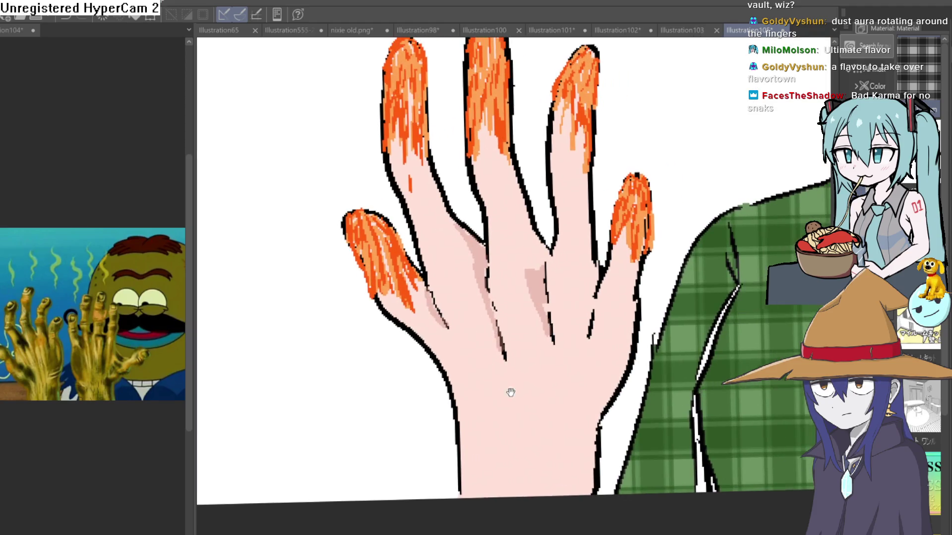
{"action": "mouse_move", "coordinate": [510, 393]}
{"action": "left_mouse_down"}
{"action": "mouse_move", "coordinate": [329, 336]}
{"action": "mouse_move", "coordinate": [388, 392]}
{"action": "mouse_move", "coordinate": [462, 385]}
{"action": "mouse_move", "coordinate": [333, 404]}
{"action": "mouse_move", "coordinate": [371, 426]}
{"action": "left_mouse_up"}
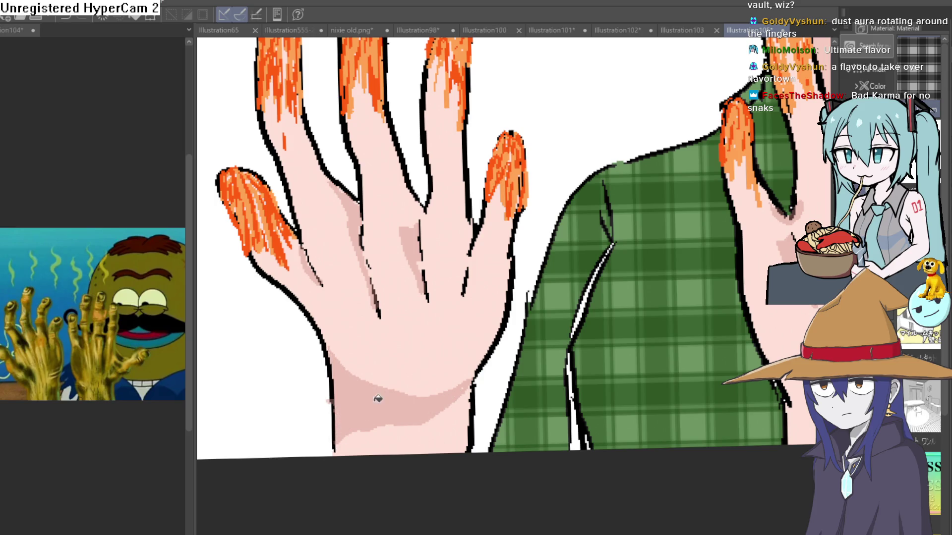
{"action": "scroll", "coordinate": [378, 397], "scroll_direction": "down", "scroll_amount": 5}
{"action": "left_click_drag", "start_coordinate": [518, 427], "coordinate": [496, 410]}
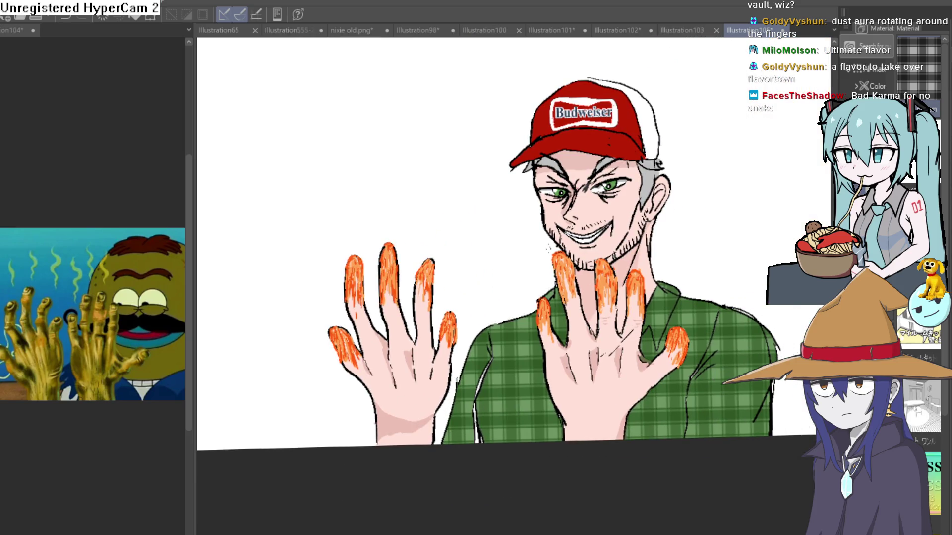
Step: Shade down the left edge of the ring finger in pink
{"action": "scroll", "coordinate": [435, 351], "scroll_direction": "up", "scroll_amount": 5}
{"action": "mouse_move", "coordinate": [436, 350]}
{"action": "left_mouse_down"}
{"action": "mouse_move", "coordinate": [448, 440]}
{"action": "mouse_move", "coordinate": [471, 338]}
{"action": "left_mouse_up"}
{"action": "left_click_drag", "start_coordinate": [447, 277], "coordinate": [456, 412]}
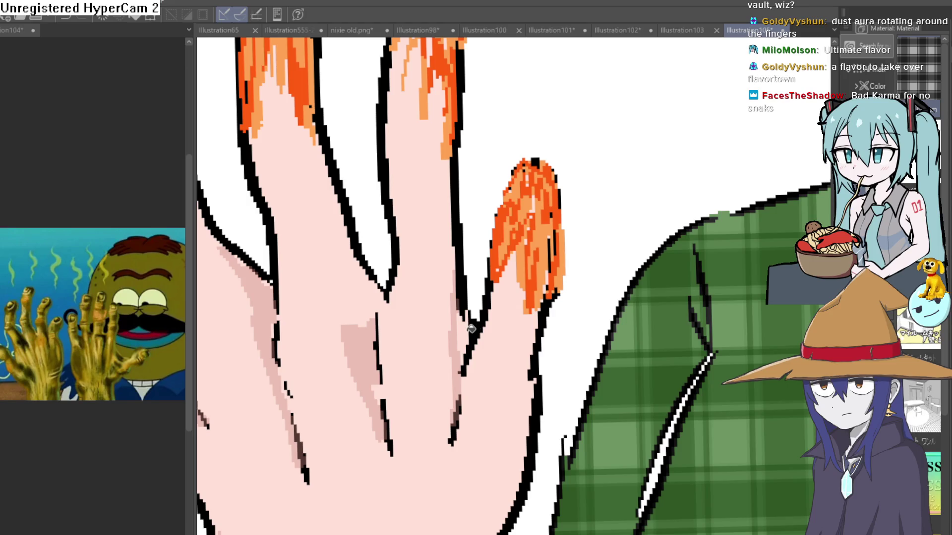
{"action": "scroll", "coordinate": [464, 329], "scroll_direction": "down", "scroll_amount": 6}
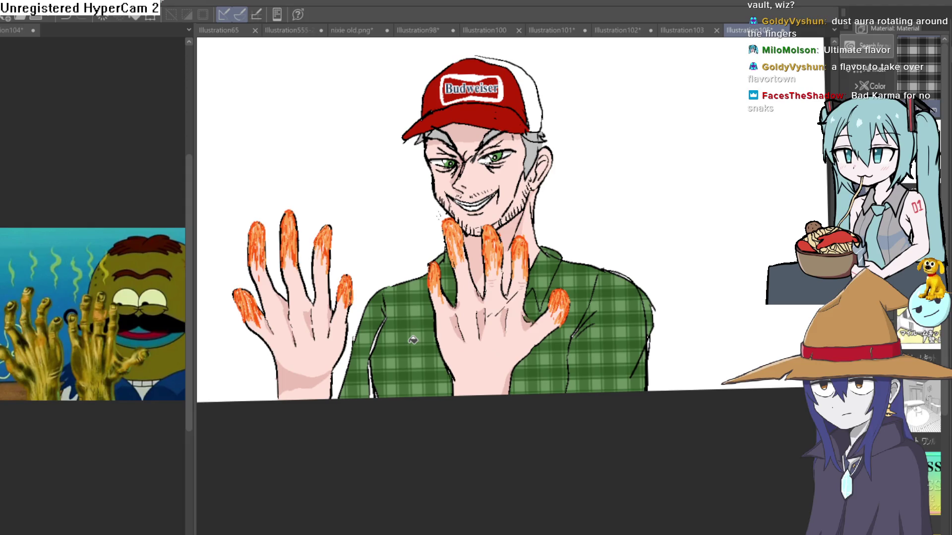
{"action": "scroll", "coordinate": [363, 291], "scroll_direction": "up", "scroll_amount": 5}
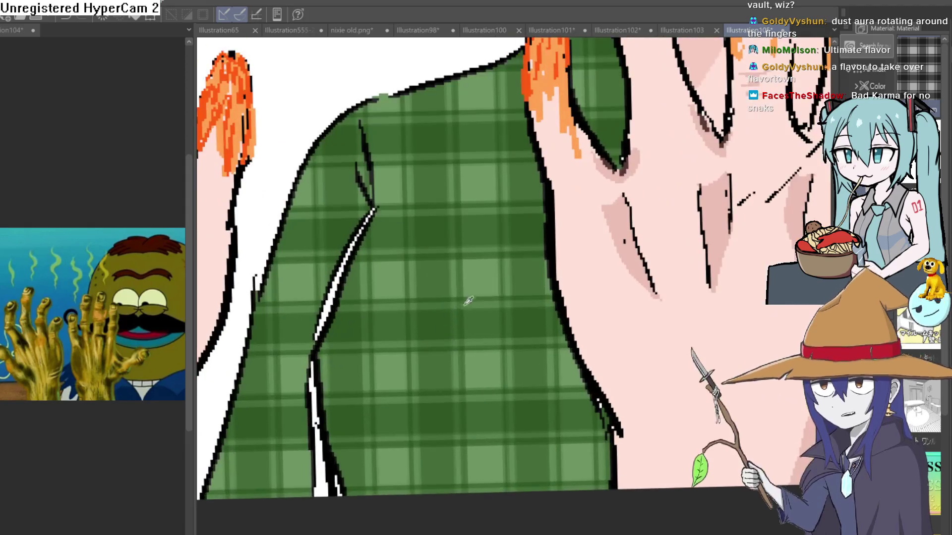
{"action": "left_click", "coordinate": [489, 271], "text": "alt"}
{"action": "key", "text": "ctrl+z"}
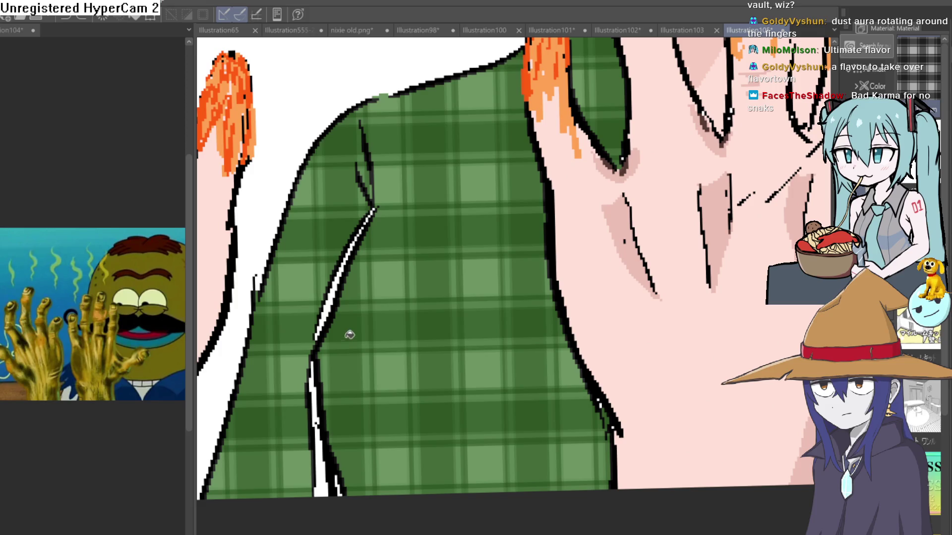
{"action": "left_click", "coordinate": [337, 272]}
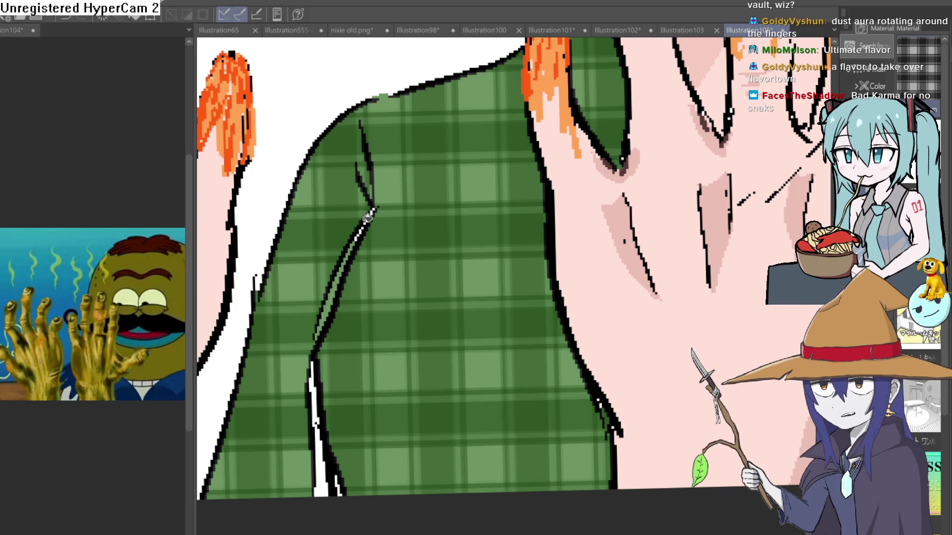
{"action": "left_click", "coordinate": [330, 463]}
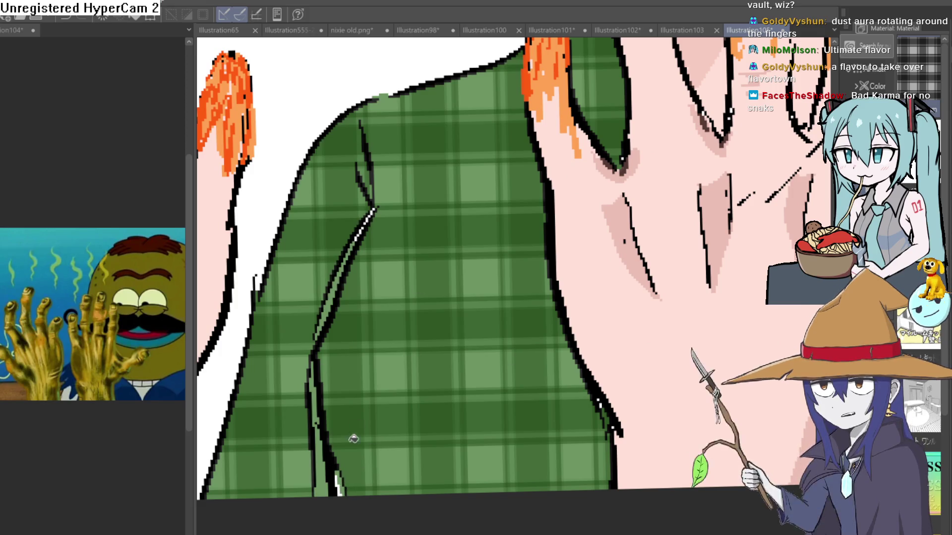
{"action": "scroll", "coordinate": [371, 214], "scroll_direction": "up", "scroll_amount": 5}
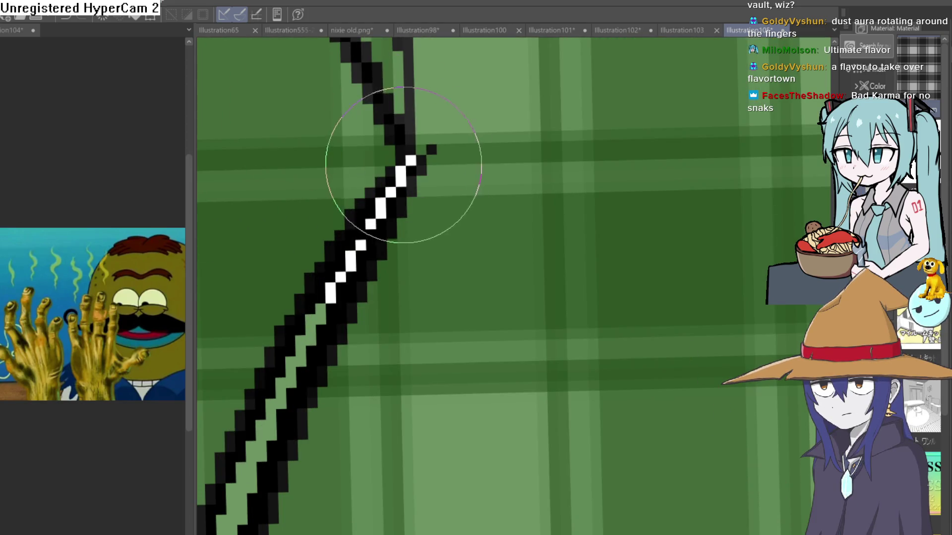
{"action": "left_click", "coordinate": [404, 164]}
{"action": "key", "text": "ctrl+z"}
{"action": "scroll", "coordinate": [407, 176], "scroll_direction": "down", "scroll_amount": 6}
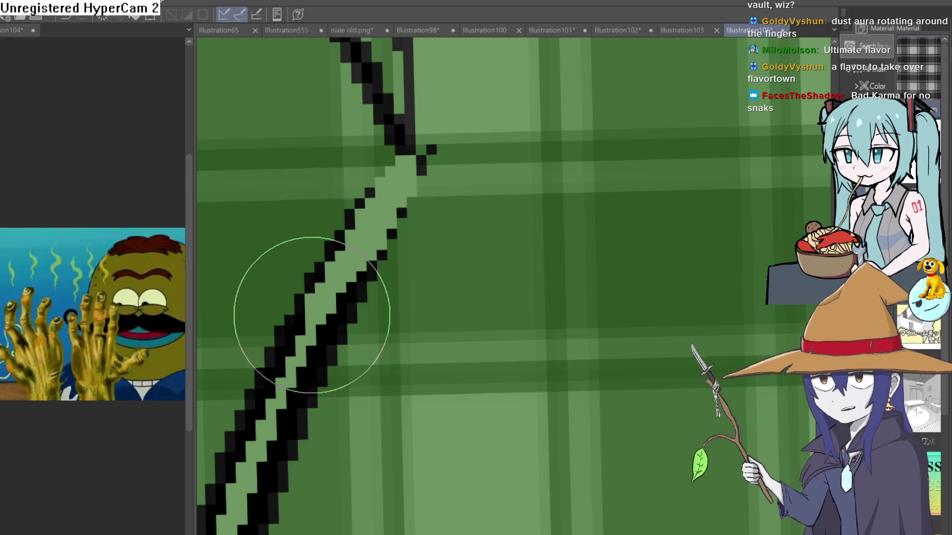
{"action": "scroll", "coordinate": [591, 297], "scroll_direction": "down", "scroll_amount": 5}
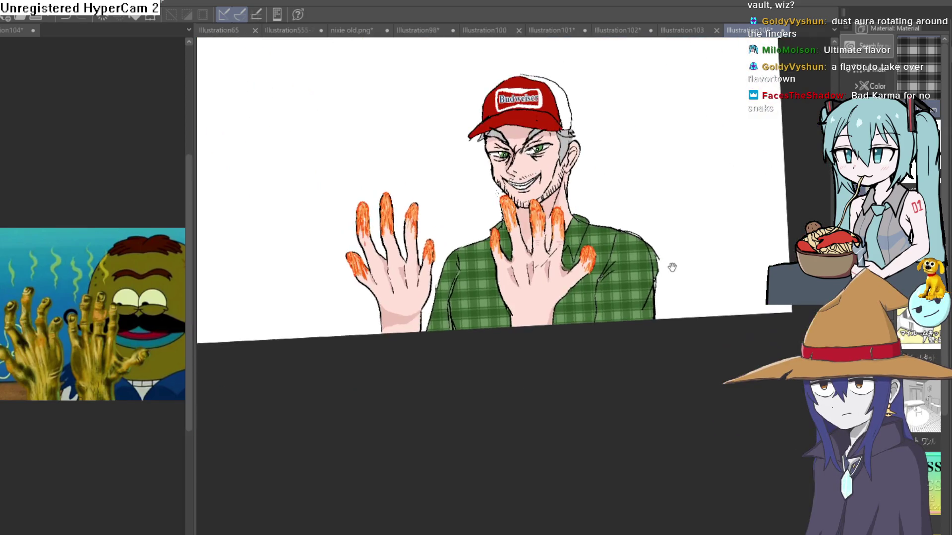
{"action": "mouse_move", "coordinate": [671, 265]}
{"action": "left_mouse_down"}
{"action": "mouse_move", "coordinate": [648, 298]}
{"action": "mouse_move", "coordinate": [661, 278]}
{"action": "mouse_move", "coordinate": [650, 256]}
{"action": "left_mouse_up"}
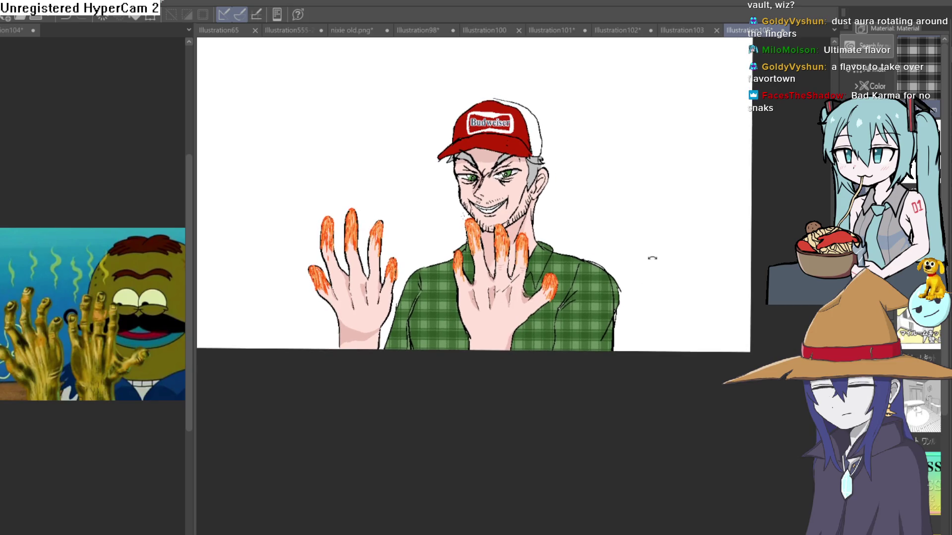
{"action": "scroll", "coordinate": [491, 213], "scroll_direction": "up", "scroll_amount": 6}
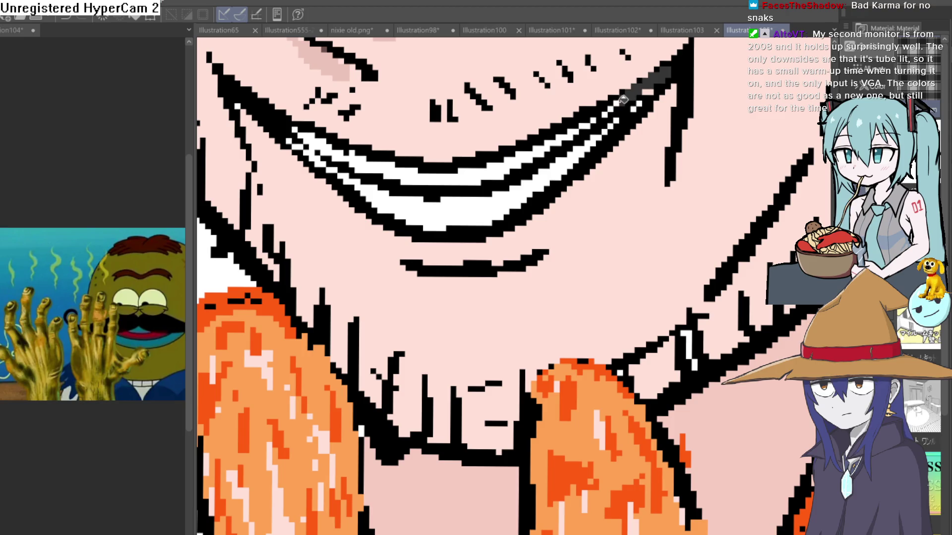
{"action": "scroll", "coordinate": [659, 88], "scroll_direction": "down", "scroll_amount": 6}
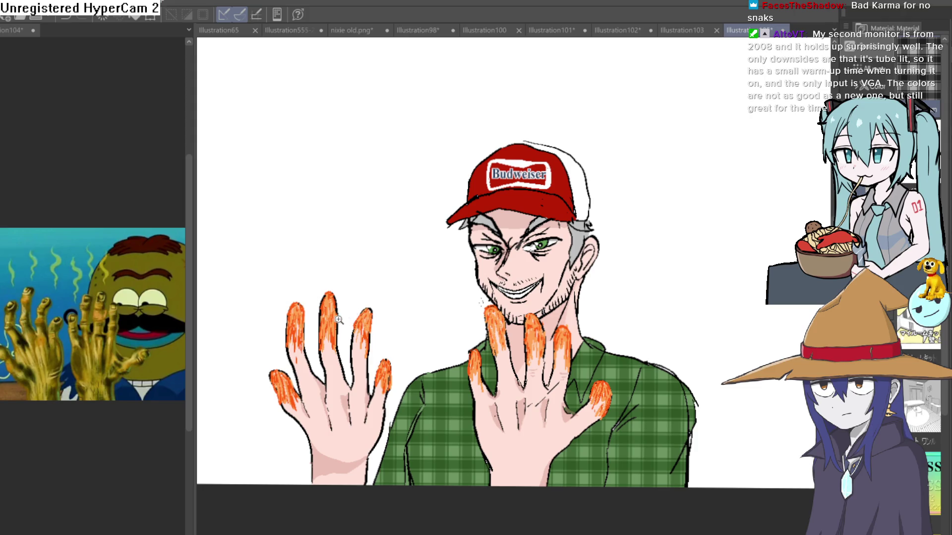
{"action": "scroll", "coordinate": [338, 320], "scroll_direction": "up", "scroll_amount": 5}
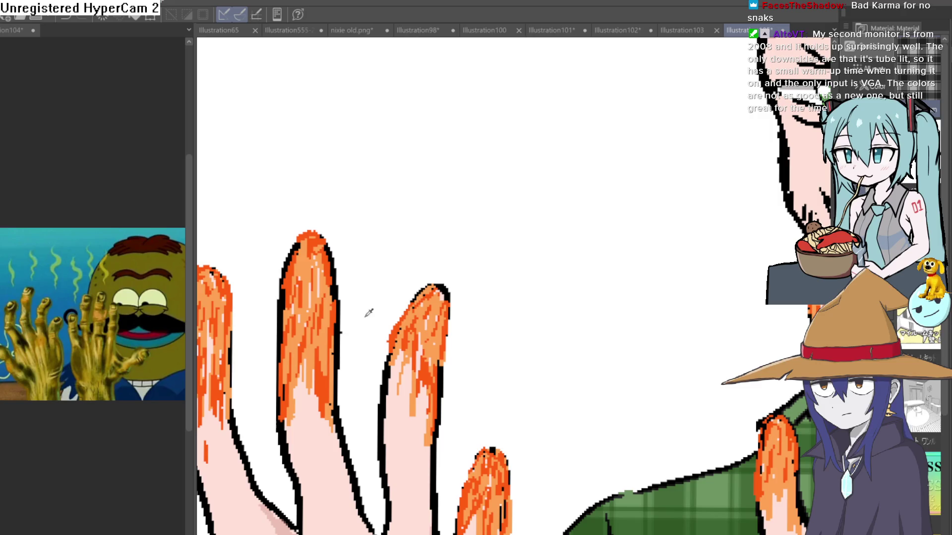
{"action": "left_click", "coordinate": [318, 349]}
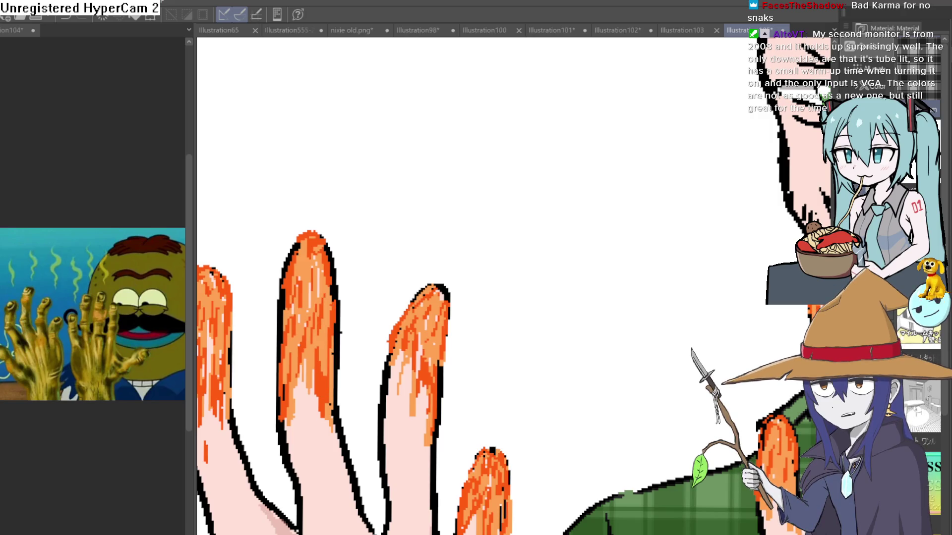
{"action": "scroll", "coordinate": [371, 215], "scroll_direction": "down", "scroll_amount": 3}
Step: Sketch wavy orange heat lines above the middle, next and outermost fingertips
{"action": "mouse_move", "coordinate": [358, 224]}
{"action": "left_mouse_down"}
{"action": "mouse_move", "coordinate": [347, 194]}
{"action": "mouse_move", "coordinate": [351, 129]}
{"action": "left_mouse_up"}
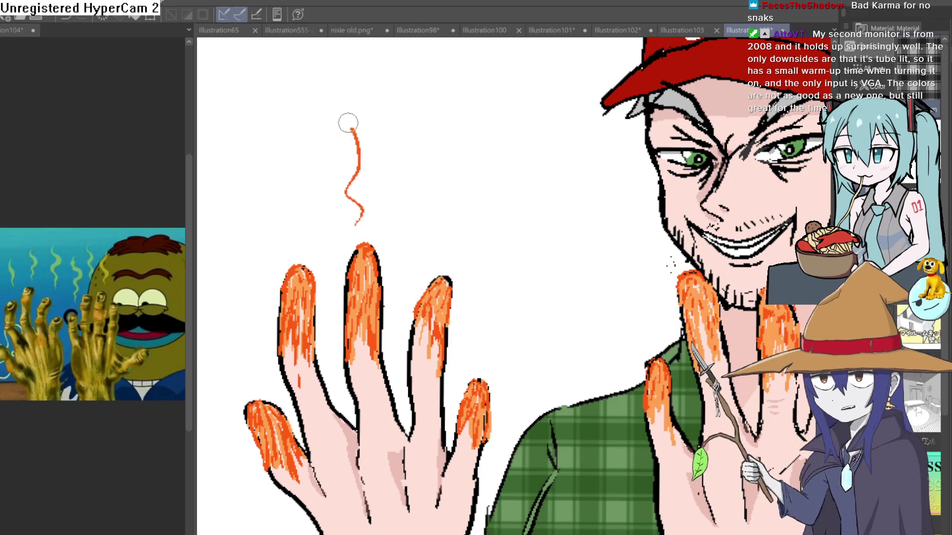
{"action": "key", "text": "ctrl+z"}
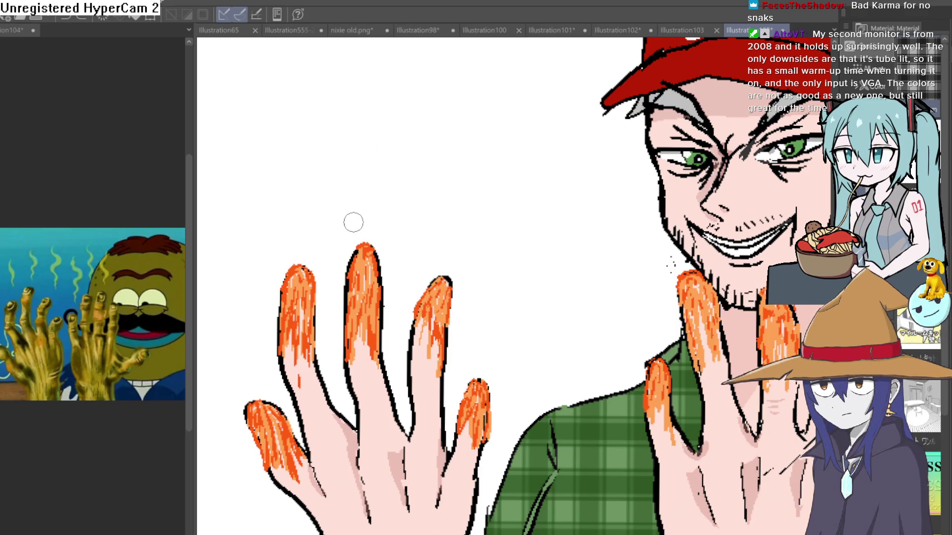
{"action": "left_click_drag", "start_coordinate": [353, 222], "coordinate": [348, 130]}
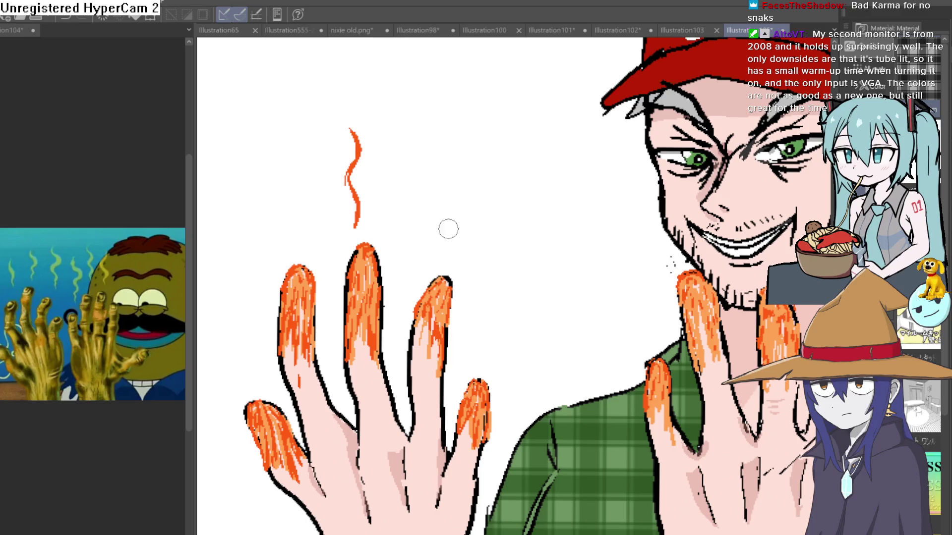
{"action": "left_click_drag", "start_coordinate": [434, 158], "coordinate": [438, 252]}
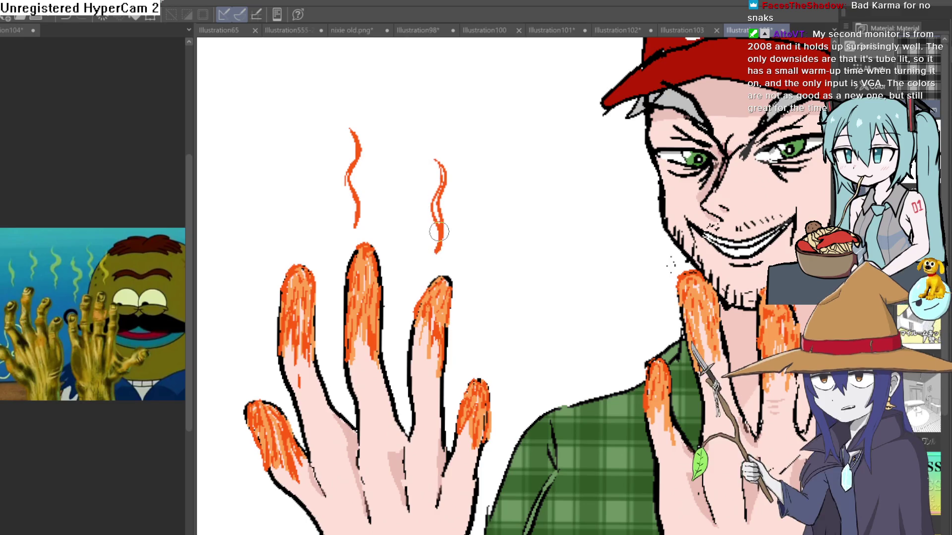
{"action": "mouse_move", "coordinate": [287, 247]}
{"action": "left_mouse_down"}
{"action": "mouse_move", "coordinate": [279, 179]}
{"action": "mouse_move", "coordinate": [292, 222]}
{"action": "left_mouse_up"}
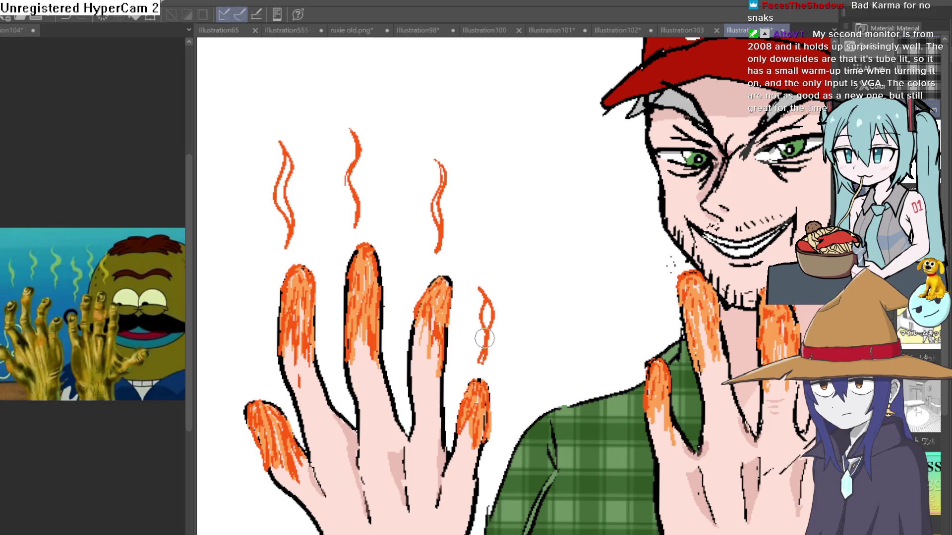
{"action": "mouse_move", "coordinate": [244, 339]}
{"action": "left_mouse_down"}
{"action": "mouse_move", "coordinate": [238, 322]}
{"action": "mouse_move", "coordinate": [255, 378]}
{"action": "left_mouse_up"}
Step: Add a flame stroke by the jaw and another fingertip heat line, then undo the heat strokes
{"action": "scroll", "coordinate": [529, 329], "scroll_direction": "down", "scroll_amount": 3}
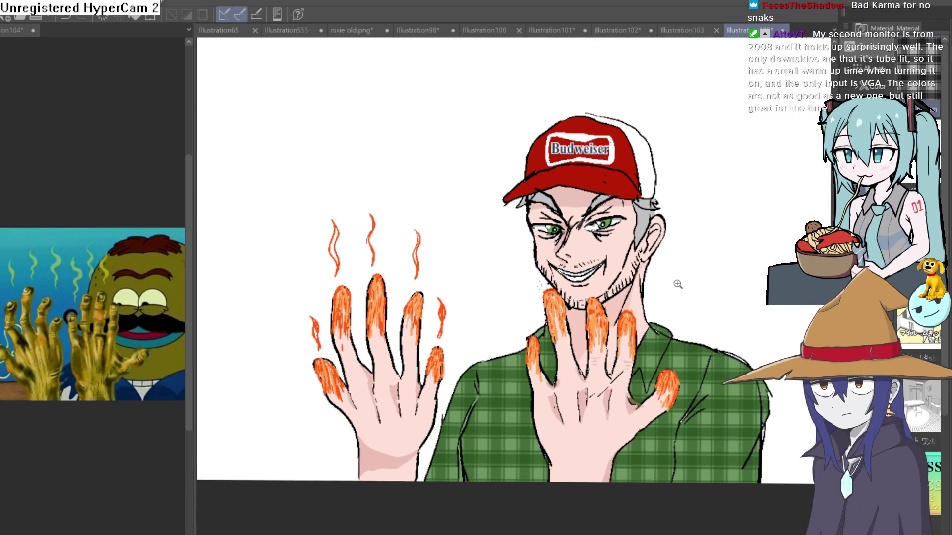
{"action": "scroll", "coordinate": [674, 290], "scroll_direction": "up", "scroll_amount": 3}
{"action": "scroll", "coordinate": [674, 293], "scroll_direction": "down", "scroll_amount": 3}
{"action": "scroll", "coordinate": [654, 296], "scroll_direction": "up", "scroll_amount": 3}
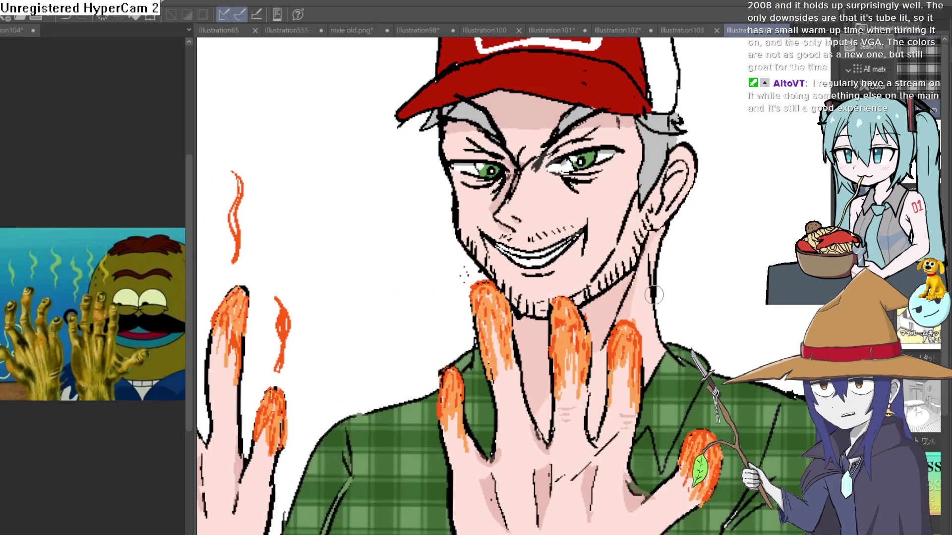
{"action": "left_click_drag", "start_coordinate": [637, 248], "coordinate": [630, 305]}
{"action": "left_click_drag", "start_coordinate": [704, 416], "coordinate": [706, 371]}
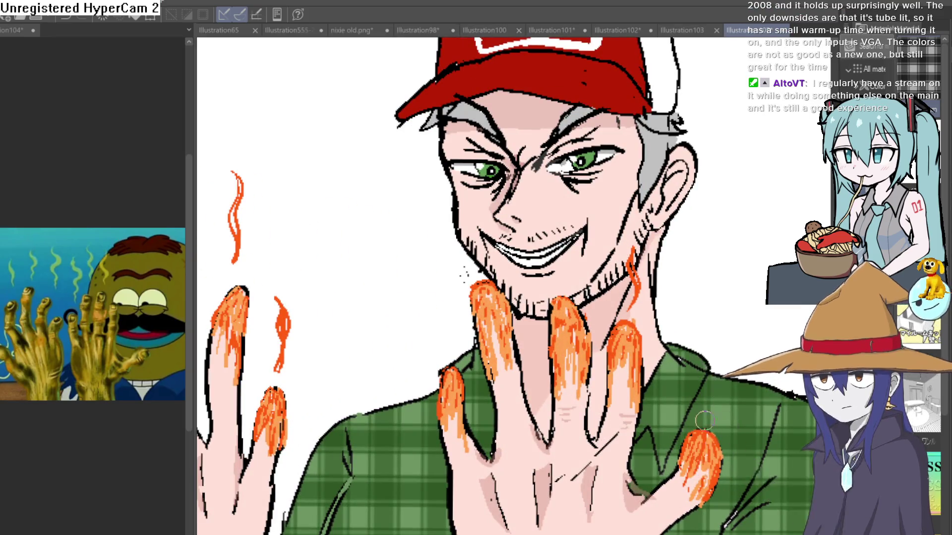
{"action": "scroll", "coordinate": [711, 283], "scroll_direction": "down", "scroll_amount": 3}
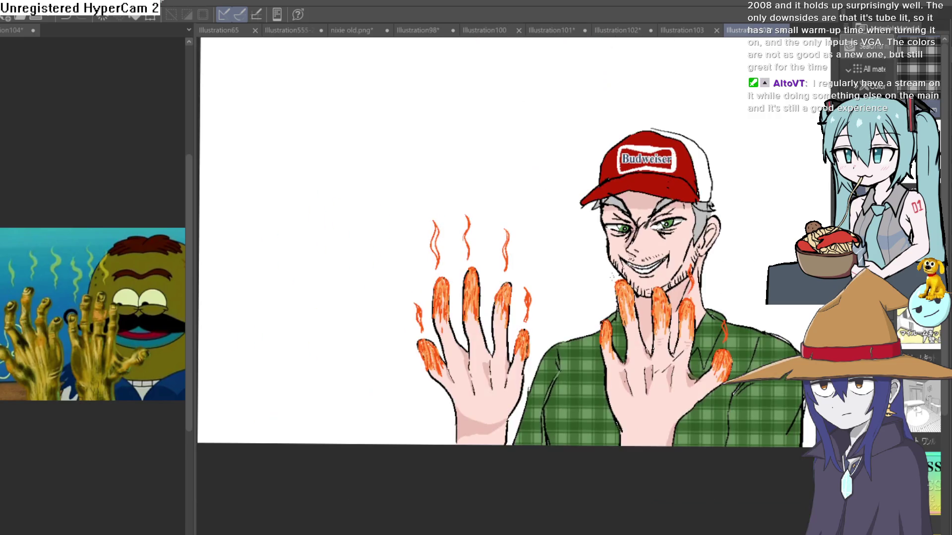
{"action": "key", "text": "ctrl+z"}
{"action": "key", "text": "ctrl+z"}
{"action": "key", "text": "ctrl+z"}
{"action": "key", "text": "ctrl+z"}
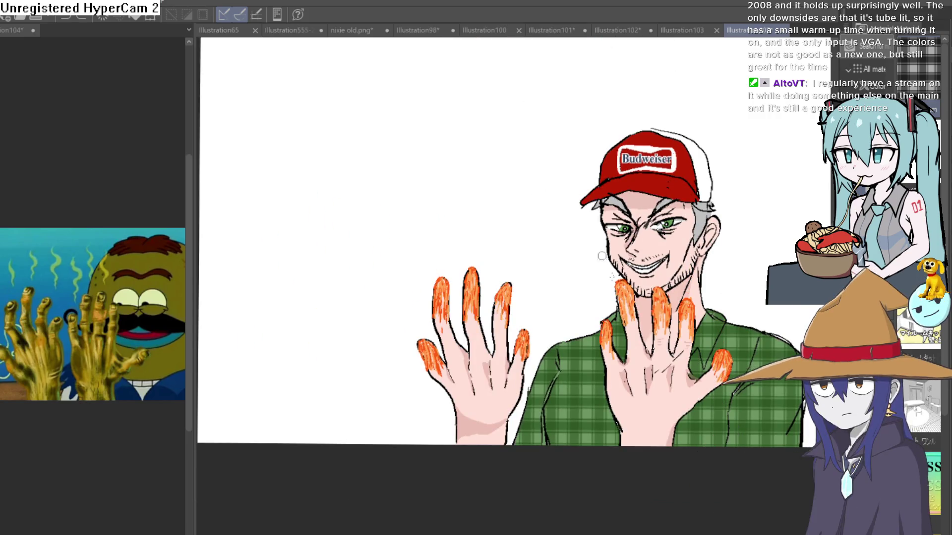
{"action": "left_click_drag", "start_coordinate": [726, 271], "coordinate": [652, 319]}
Step: Zoom into the cap and try dark red brim shading strokes, undoing each attempt
{"action": "scroll", "coordinate": [644, 302], "scroll_direction": "up", "scroll_amount": 3}
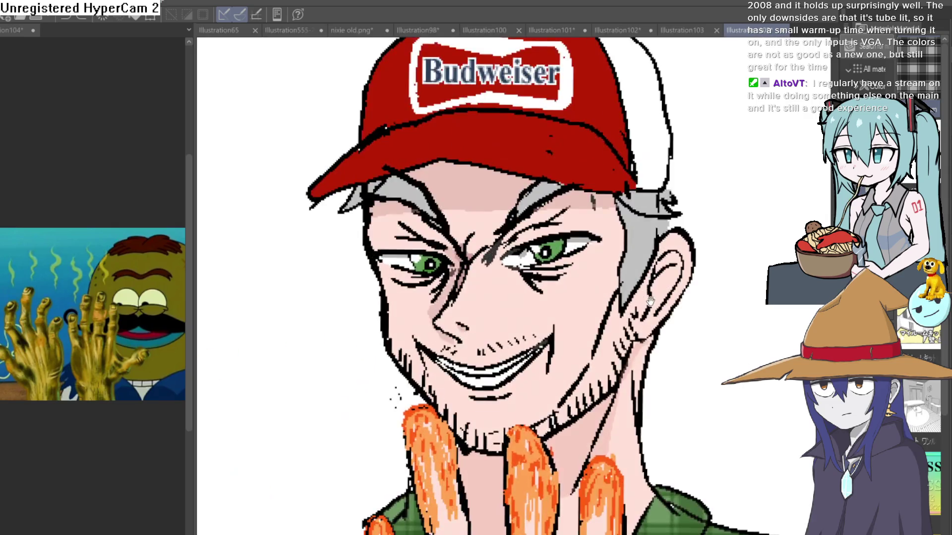
{"action": "mouse_move", "coordinate": [641, 361]}
{"action": "left_mouse_down"}
{"action": "mouse_move", "coordinate": [638, 378]}
{"action": "mouse_move", "coordinate": [649, 354]}
{"action": "left_mouse_up"}
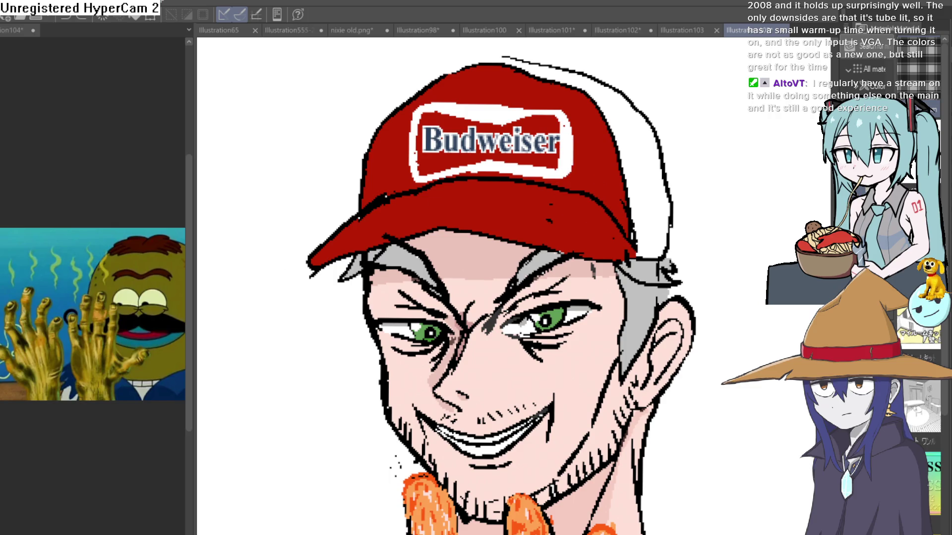
{"action": "scroll", "coordinate": [510, 206], "scroll_direction": "up", "scroll_amount": 2}
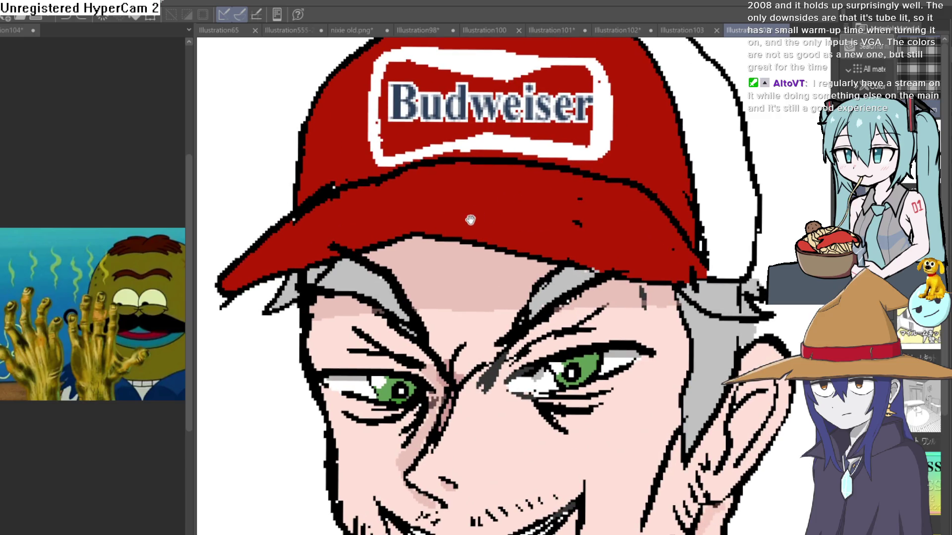
{"action": "mouse_move", "coordinate": [425, 230]}
{"action": "left_mouse_down"}
{"action": "mouse_move", "coordinate": [558, 167]}
{"action": "mouse_move", "coordinate": [675, 224]}
{"action": "left_mouse_up"}
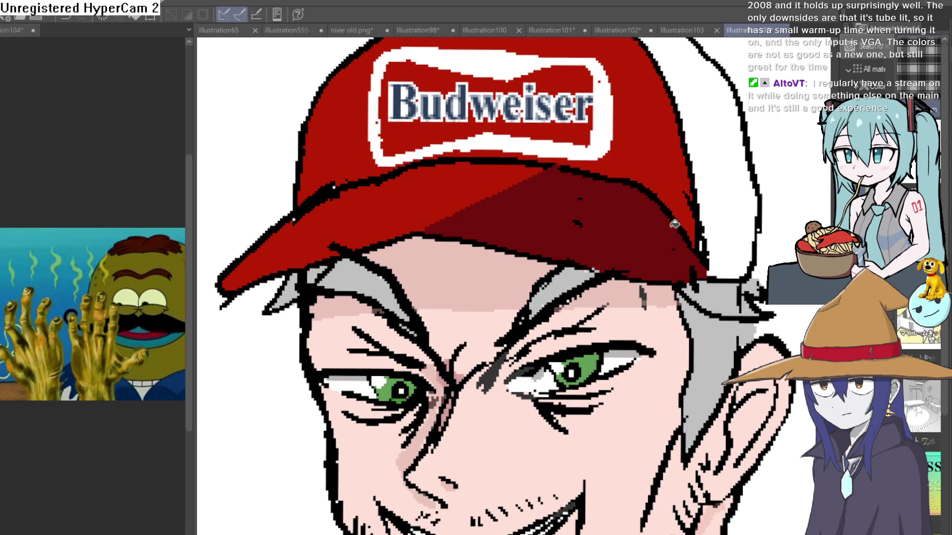
{"action": "key", "text": "ctrl+z"}
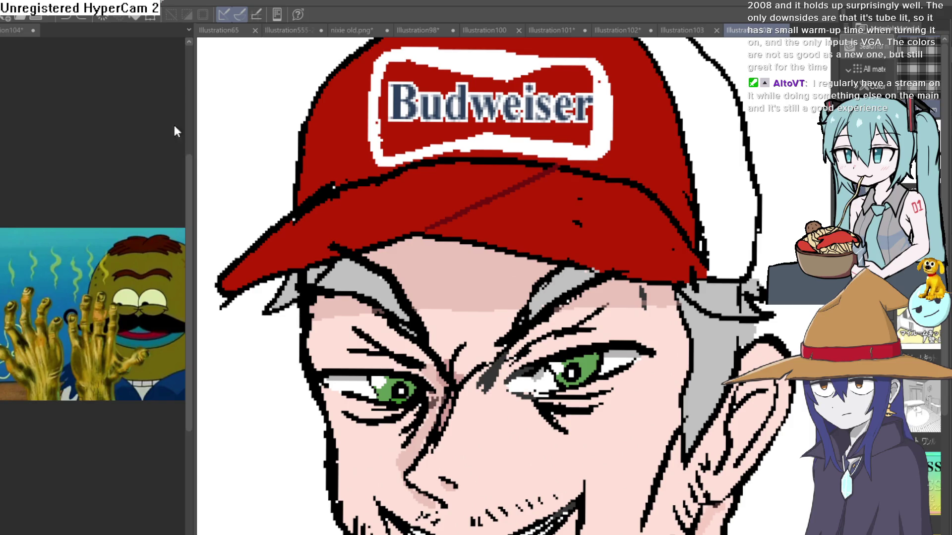
{"action": "key", "text": "ctrl+z"}
{"action": "mouse_move", "coordinate": [553, 168]}
{"action": "left_mouse_down"}
{"action": "mouse_move", "coordinate": [471, 224]}
{"action": "mouse_move", "coordinate": [515, 236]}
{"action": "left_mouse_up"}
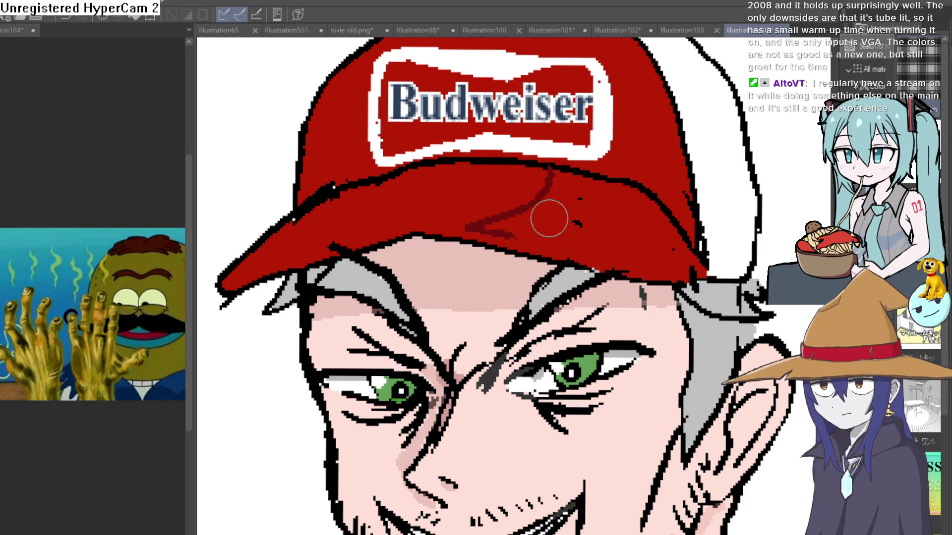
{"action": "key", "text": "ctrl+z"}
Step: Outline shadows under the brim and on the cap's right side, then fill both with darker red
{"action": "mouse_move", "coordinate": [225, 287]}
{"action": "left_mouse_down"}
{"action": "mouse_move", "coordinate": [424, 230]}
{"action": "mouse_move", "coordinate": [594, 230]}
{"action": "mouse_move", "coordinate": [616, 185]}
{"action": "mouse_move", "coordinate": [552, 301]}
{"action": "left_mouse_up"}
{"action": "left_click_drag", "start_coordinate": [559, 151], "coordinate": [567, 275]}
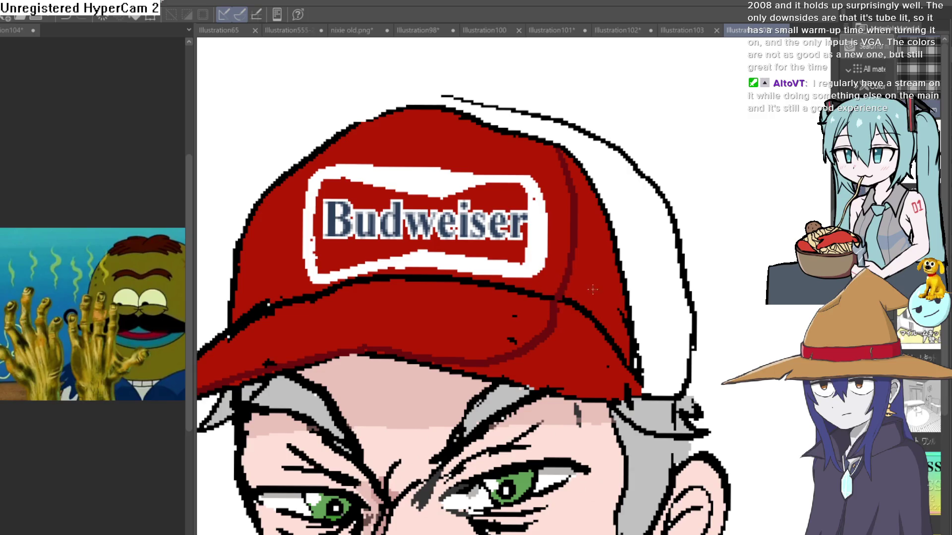
{"action": "left_click", "coordinate": [596, 287]}
{"action": "left_click", "coordinate": [586, 341]}
{"action": "scroll", "coordinate": [665, 338], "scroll_direction": "down", "scroll_amount": 3}
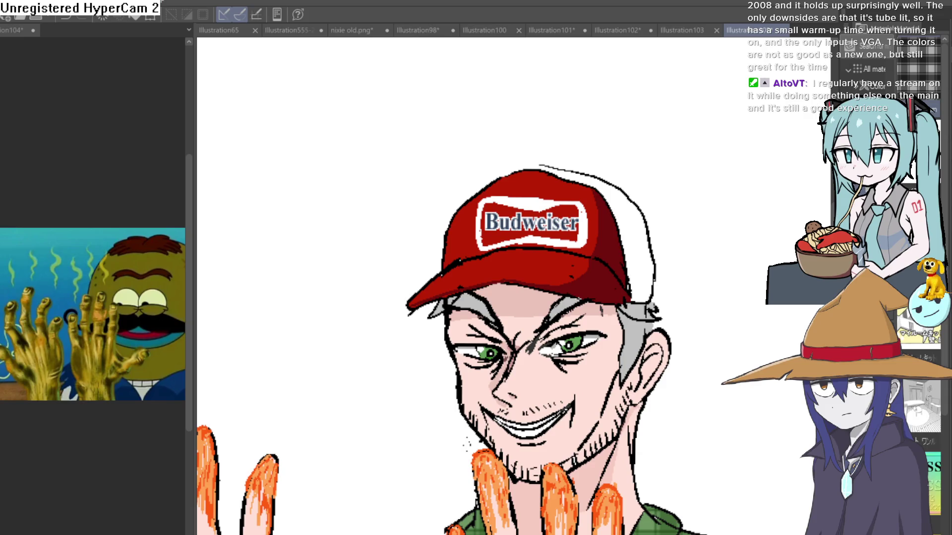
Step: Brush grey-pink shading along the edge of the cap's white back panel
{"action": "left_click", "coordinate": [622, 234]}
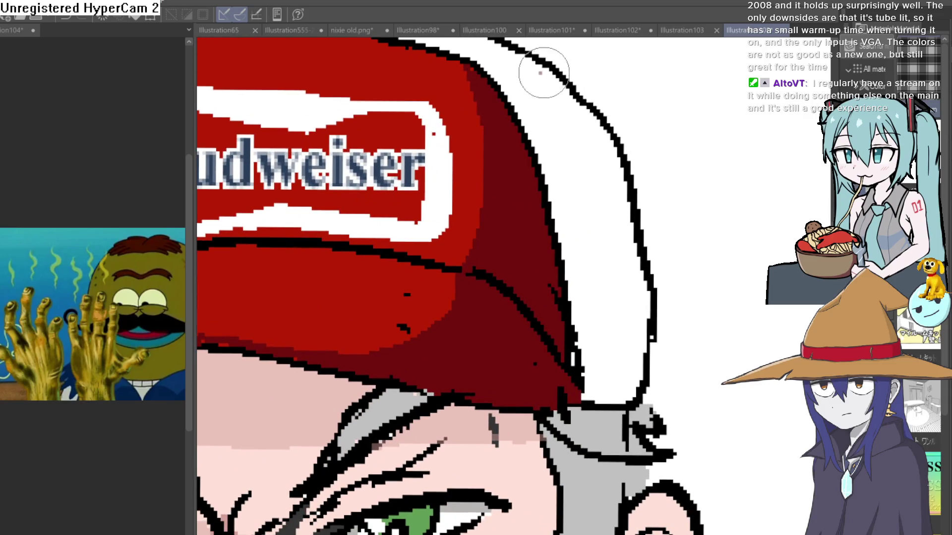
{"action": "mouse_move", "coordinate": [540, 70]}
{"action": "left_mouse_down"}
{"action": "mouse_move", "coordinate": [610, 281]}
{"action": "mouse_move", "coordinate": [607, 394]}
{"action": "left_mouse_up"}
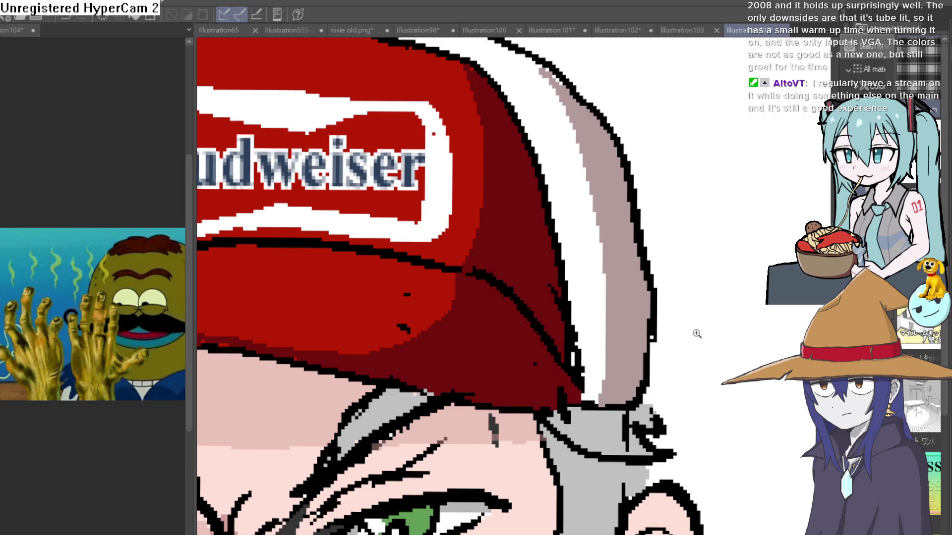
{"action": "scroll", "coordinate": [694, 333], "scroll_direction": "down", "scroll_amount": 3}
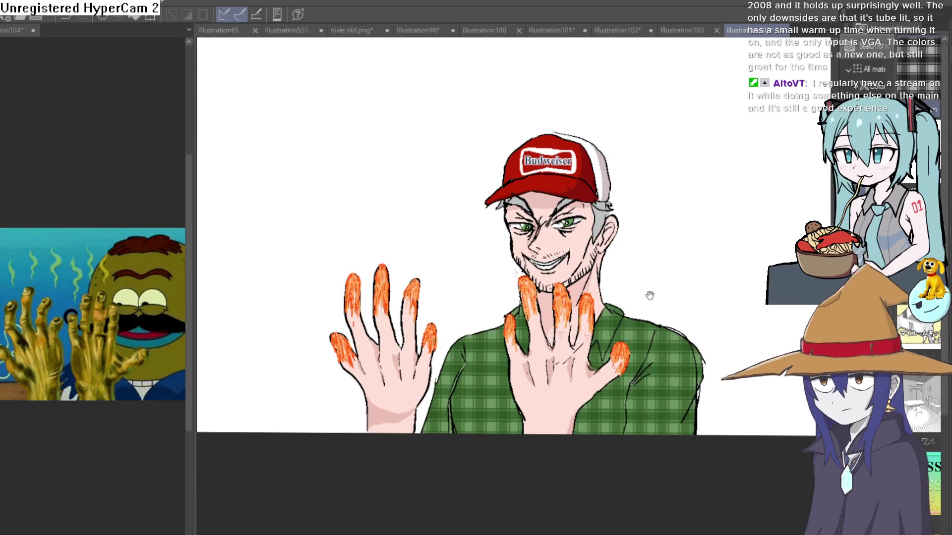
{"action": "mouse_move", "coordinate": [648, 296]}
{"action": "left_mouse_down"}
{"action": "mouse_move", "coordinate": [661, 287]}
{"action": "mouse_move", "coordinate": [635, 244]}
{"action": "left_mouse_up"}
{"action": "key", "text": "h"}
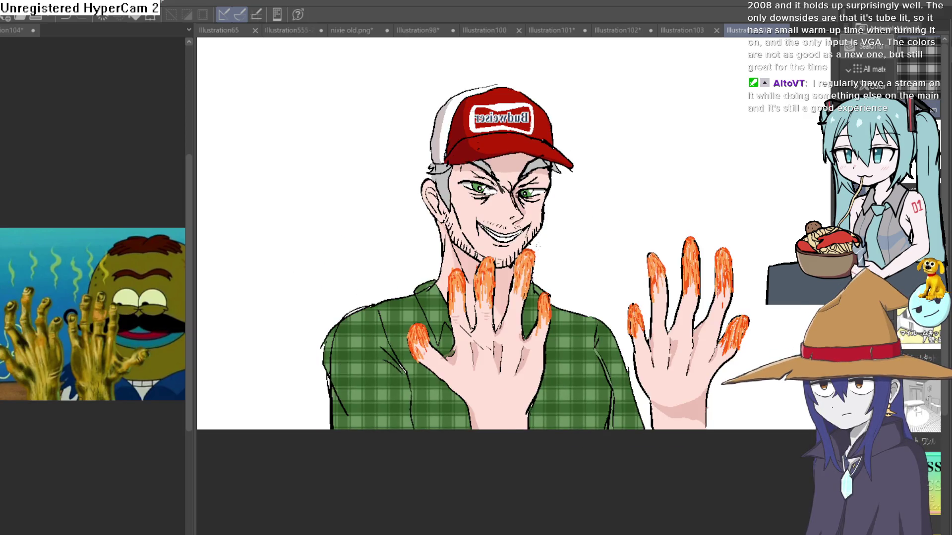
{"action": "key", "text": "h"}
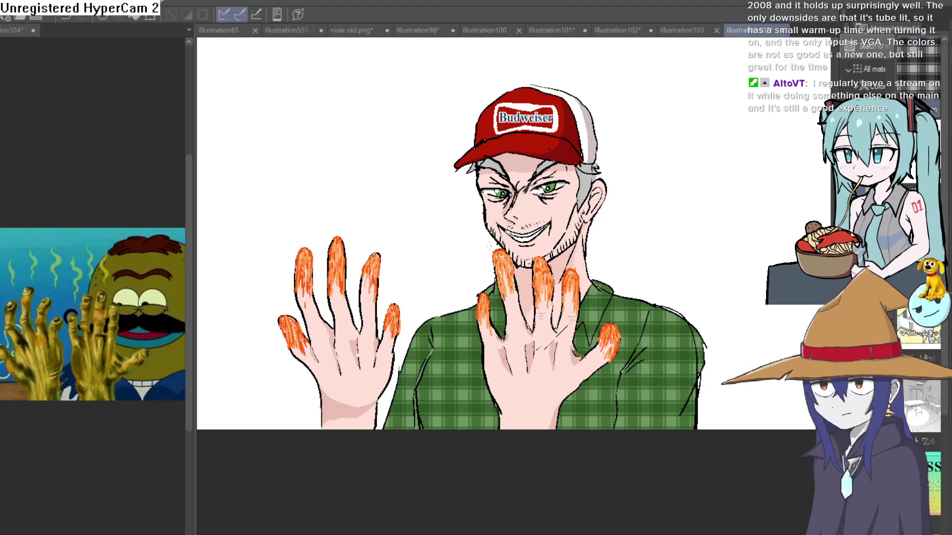
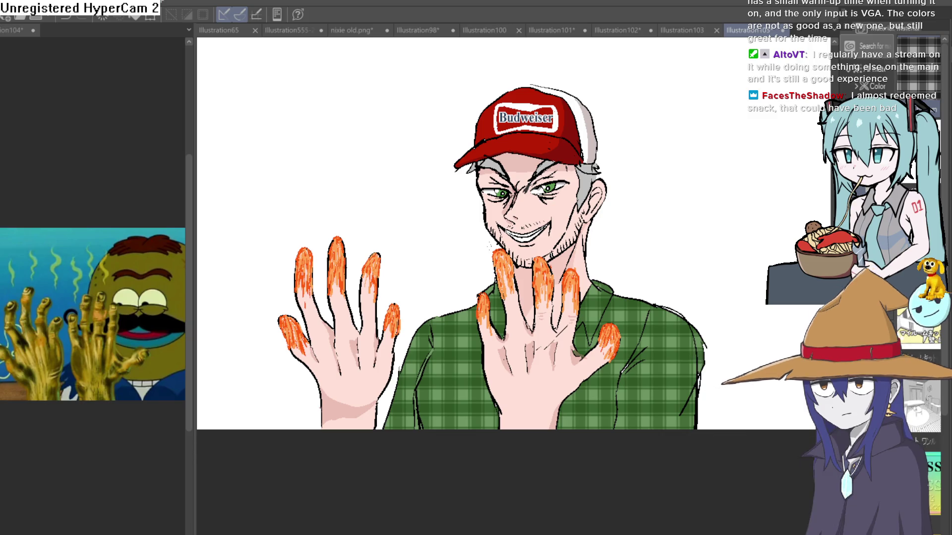
Step: Draw a wavy outline around the whole man and fill the area outside it dark grey
{"action": "scroll", "coordinate": [699, 335], "scroll_direction": "down", "scroll_amount": 3}
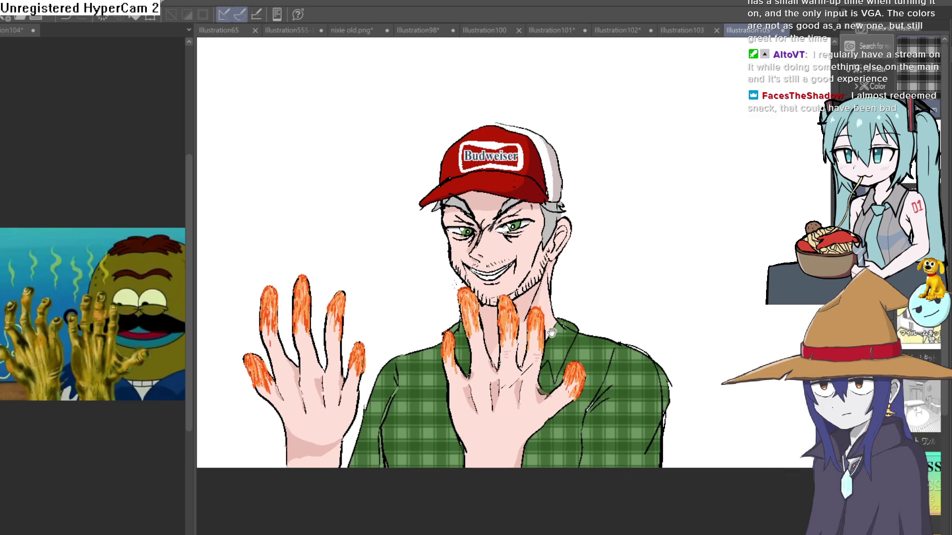
{"action": "left_click_drag", "start_coordinate": [699, 336], "coordinate": [671, 349]}
{"action": "left_click_drag", "start_coordinate": [621, 399], "coordinate": [623, 425]}
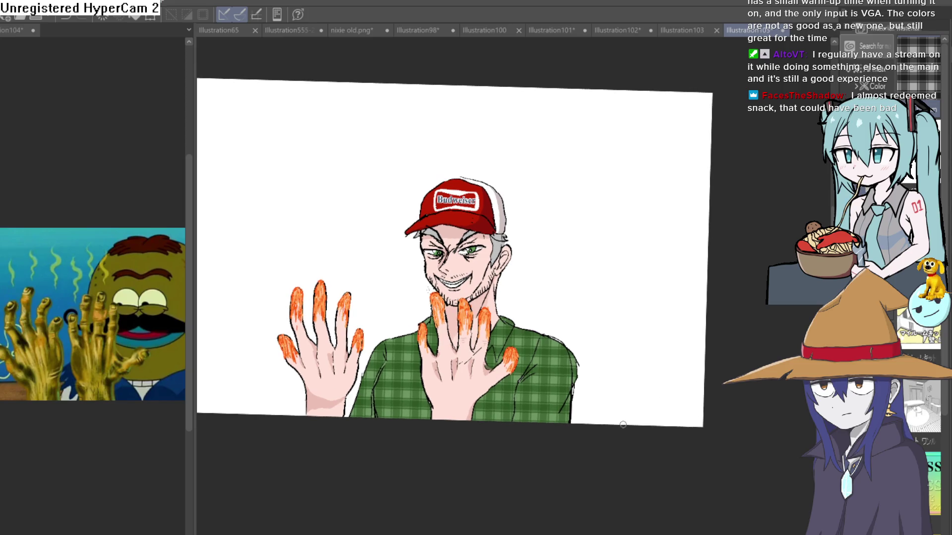
{"action": "mouse_move", "coordinate": [582, 294]}
{"action": "left_mouse_down"}
{"action": "mouse_move", "coordinate": [540, 185]}
{"action": "mouse_move", "coordinate": [389, 149]}
{"action": "mouse_move", "coordinate": [255, 268]}
{"action": "mouse_move", "coordinate": [232, 412]}
{"action": "left_mouse_up"}
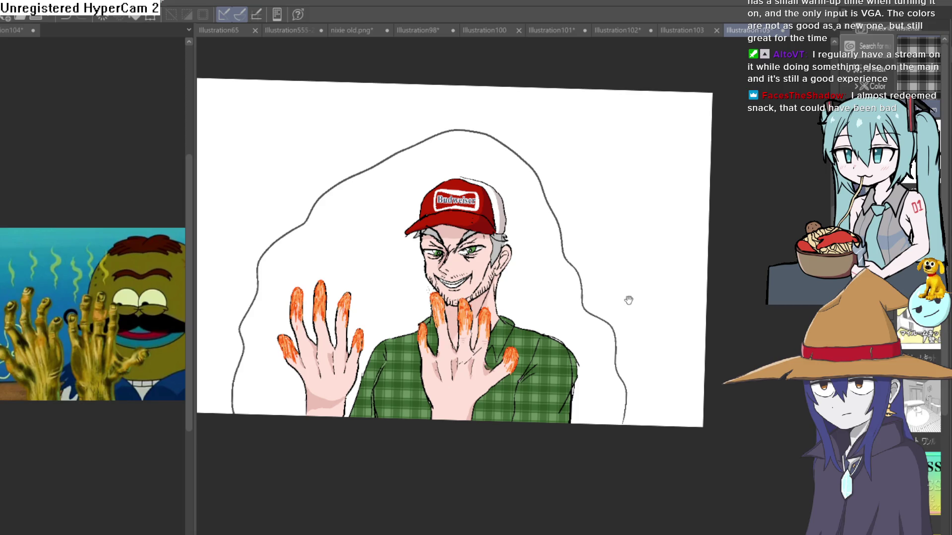
{"action": "left_click", "coordinate": [659, 290]}
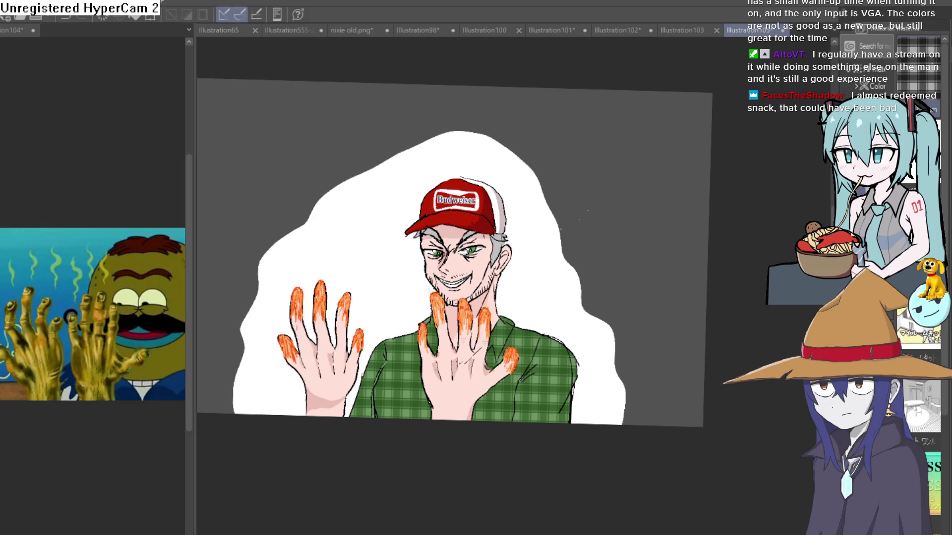
Step: Draw a larger outline outside the first and fill the band between them mid grey
{"action": "mouse_move", "coordinate": [347, 180]}
{"action": "left_mouse_down"}
{"action": "mouse_move", "coordinate": [601, 206]}
{"action": "mouse_move", "coordinate": [686, 366]}
{"action": "left_mouse_up"}
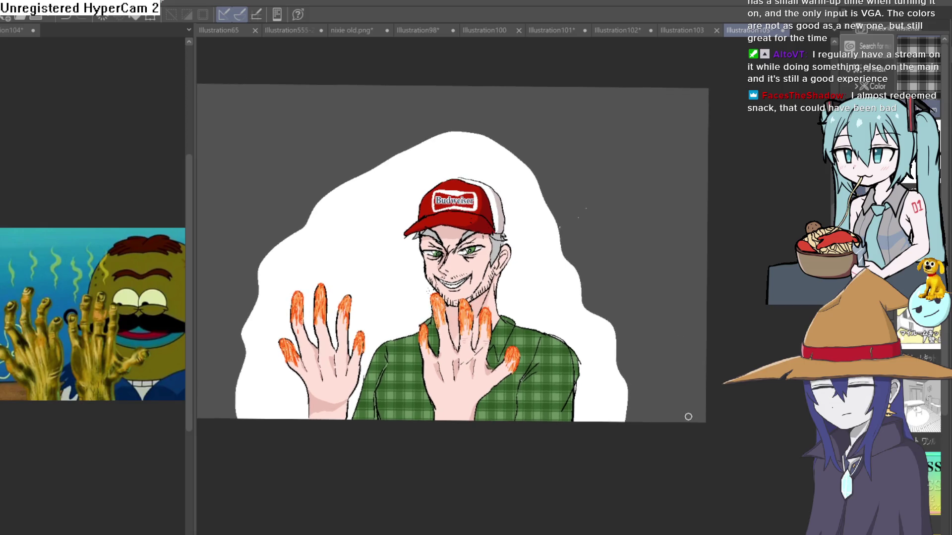
{"action": "mouse_move", "coordinate": [690, 417]}
{"action": "left_mouse_down"}
{"action": "mouse_move", "coordinate": [675, 326]}
{"action": "mouse_move", "coordinate": [611, 163]}
{"action": "mouse_move", "coordinate": [446, 94]}
{"action": "mouse_move", "coordinate": [228, 218]}
{"action": "mouse_move", "coordinate": [204, 419]}
{"action": "left_mouse_up"}
{"action": "left_click", "coordinate": [699, 174]}
Step: Fill the white backdrop directly behind the man light grey
{"action": "scroll", "coordinate": [700, 255], "scroll_direction": "down", "scroll_amount": 2}
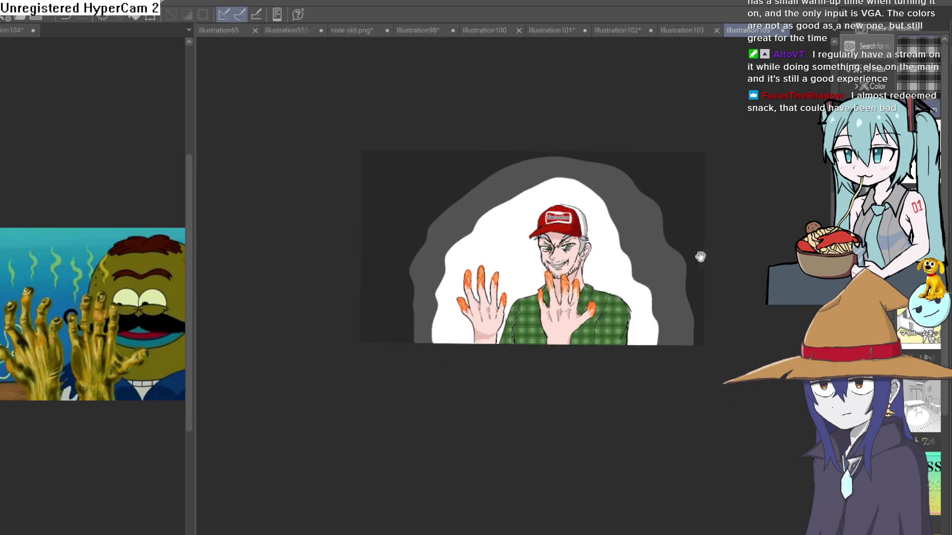
{"action": "scroll", "coordinate": [653, 279], "scroll_direction": "up", "scroll_amount": 4}
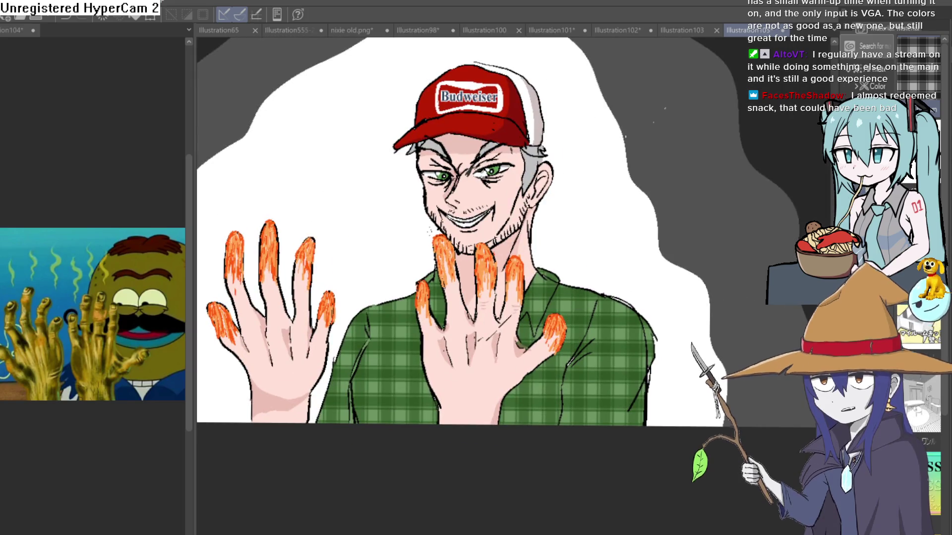
{"action": "left_click", "coordinate": [392, 226]}
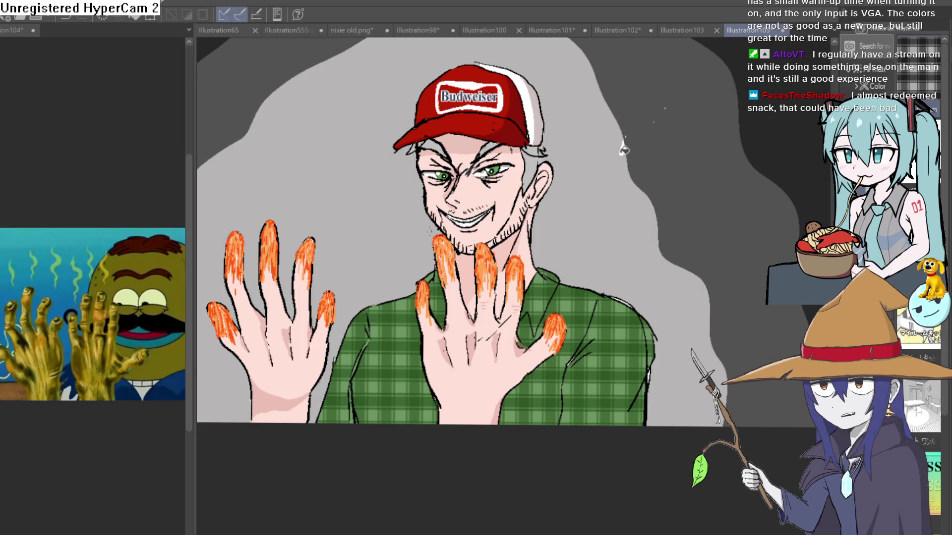
{"action": "scroll", "coordinate": [681, 201], "scroll_direction": "down", "scroll_amount": 3}
{"action": "scroll", "coordinate": [659, 215], "scroll_direction": "up", "scroll_amount": 2}
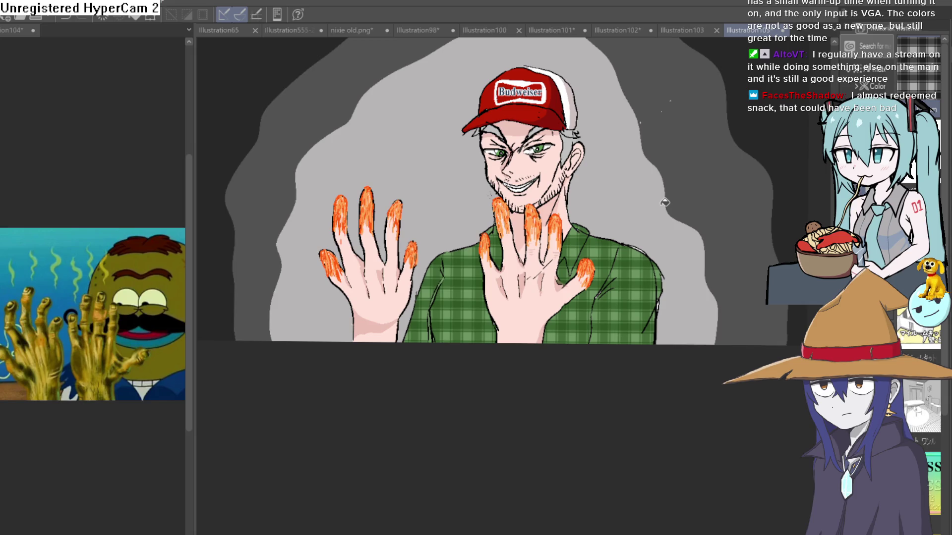
{"action": "scroll", "coordinate": [554, 290], "scroll_direction": "up", "scroll_amount": 3}
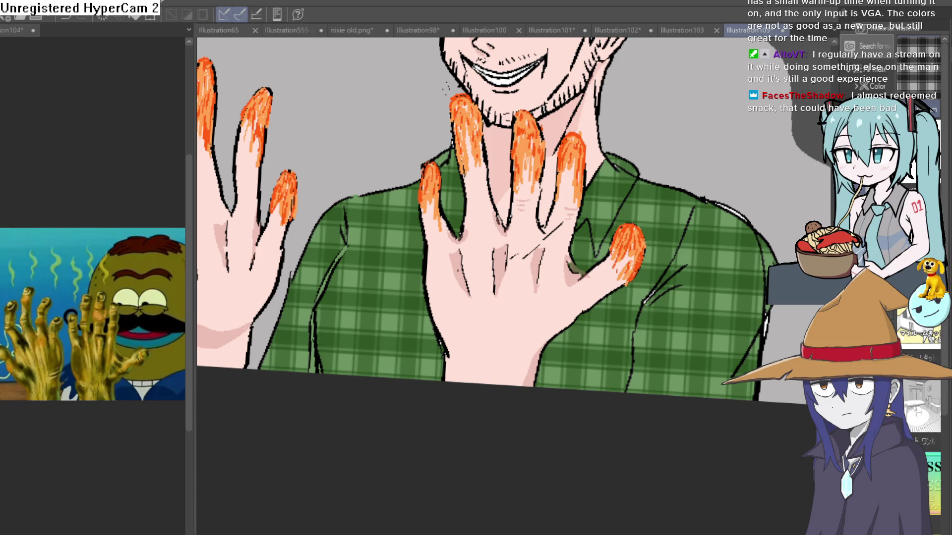
{"action": "left_click_drag", "start_coordinate": [622, 200], "coordinate": [644, 218]}
{"action": "mouse_move", "coordinate": [556, 190]}
{"action": "left_mouse_down"}
{"action": "mouse_move", "coordinate": [695, 299]}
{"action": "mouse_move", "coordinate": [682, 388]}
{"action": "mouse_move", "coordinate": [728, 393]}
{"action": "left_mouse_up"}
{"action": "key", "text": "ctrl+z"}
{"action": "key", "text": "ctrl+z"}
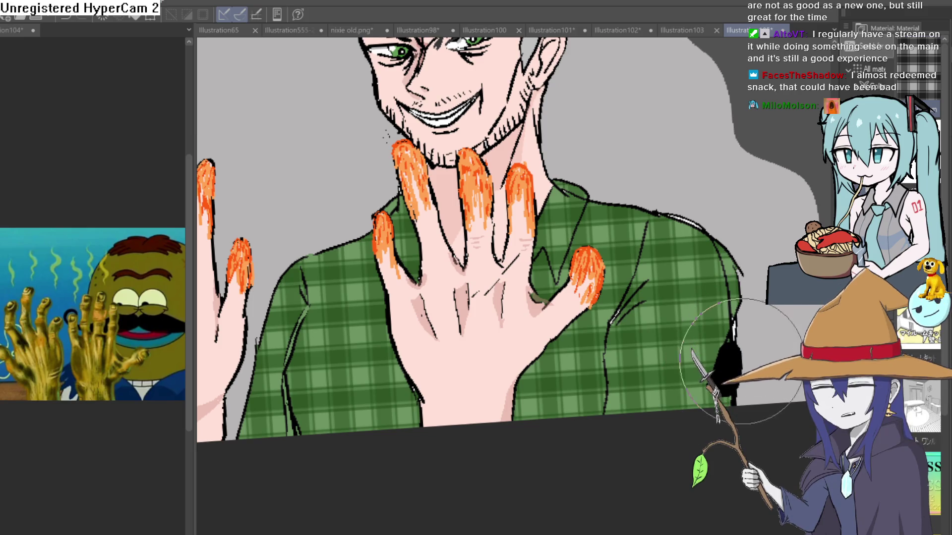
{"action": "mouse_move", "coordinate": [712, 409]}
{"action": "left_mouse_down"}
{"action": "mouse_move", "coordinate": [679, 251]}
{"action": "mouse_move", "coordinate": [638, 193]}
{"action": "mouse_move", "coordinate": [564, 202]}
{"action": "mouse_move", "coordinate": [550, 185]}
{"action": "left_mouse_up"}
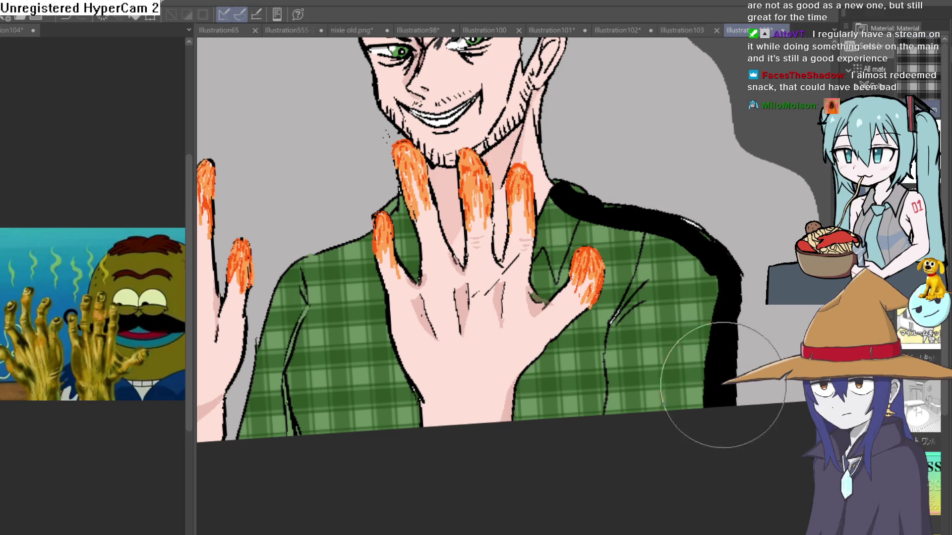
{"action": "left_click_drag", "start_coordinate": [599, 327], "coordinate": [594, 414]}
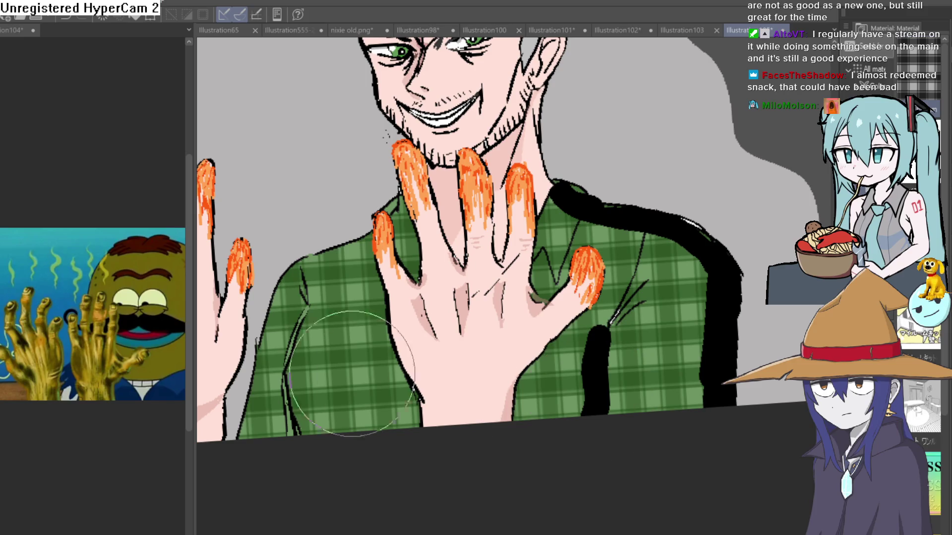
{"action": "scroll", "coordinate": [495, 278], "scroll_direction": "up", "scroll_amount": 3}
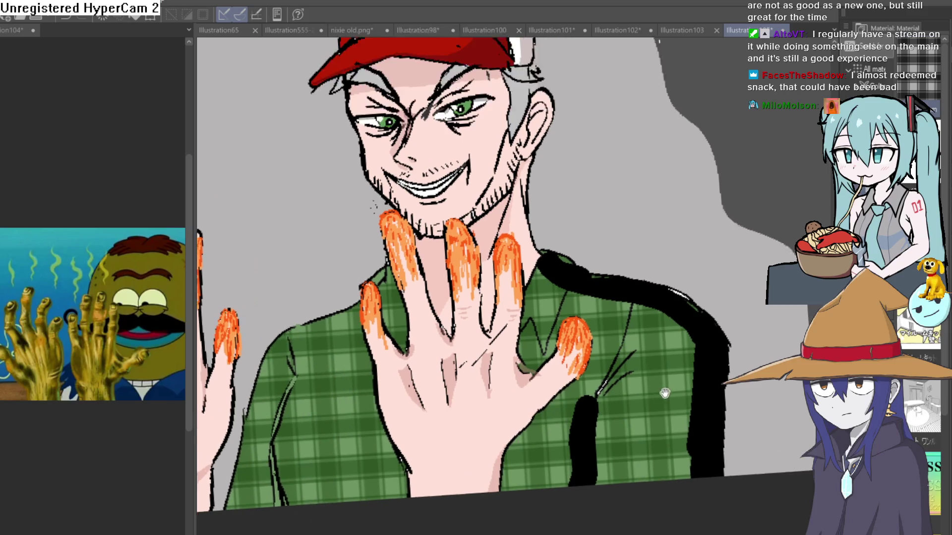
{"action": "left_click_drag", "start_coordinate": [520, 297], "coordinate": [501, 242]}
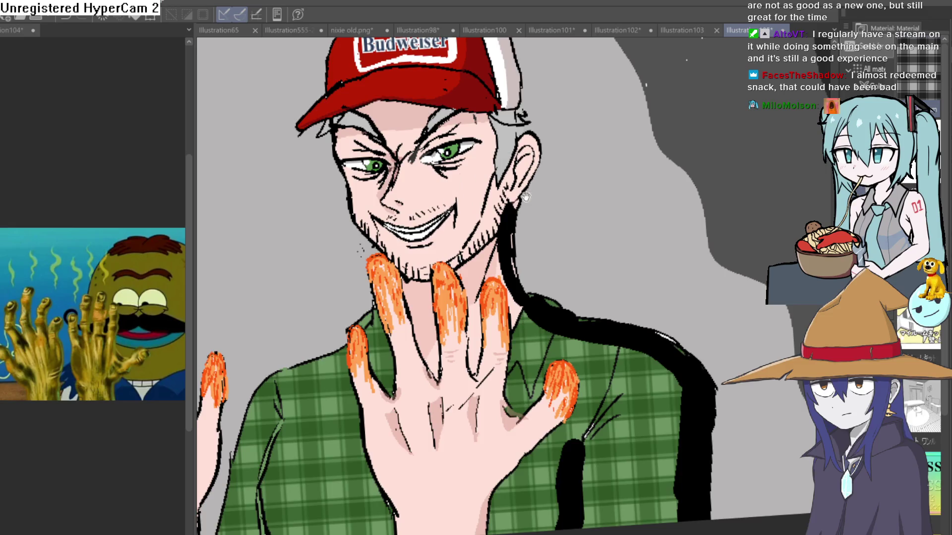
{"action": "scroll", "coordinate": [504, 240], "scroll_direction": "up", "scroll_amount": 2}
{"action": "mouse_move", "coordinate": [507, 304]}
{"action": "left_mouse_down"}
{"action": "mouse_move", "coordinate": [504, 263]}
{"action": "mouse_move", "coordinate": [536, 206]}
{"action": "mouse_move", "coordinate": [522, 166]}
{"action": "mouse_move", "coordinate": [515, 173]}
{"action": "left_mouse_up"}
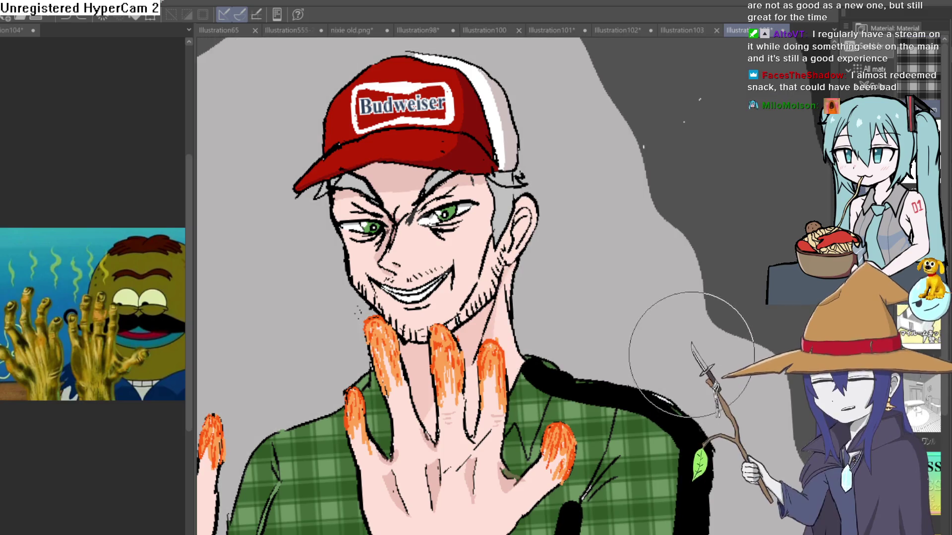
{"action": "key", "text": "ctrl+z"}
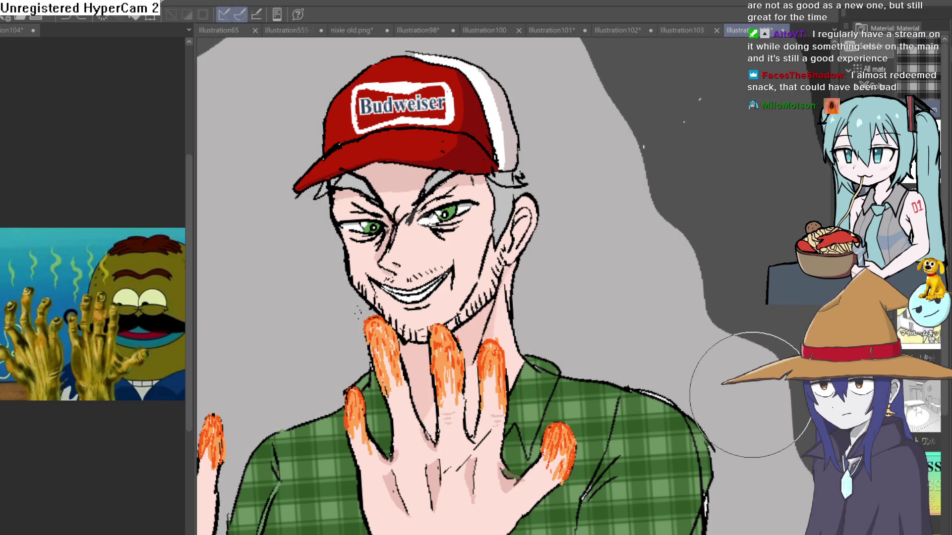
{"action": "left_click_drag", "start_coordinate": [753, 402], "coordinate": [730, 256]}
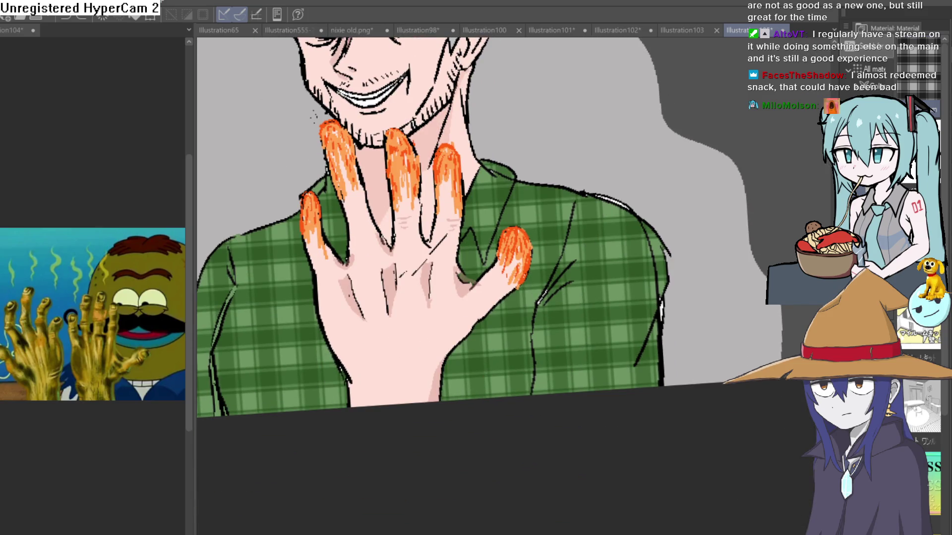
{"action": "key", "text": "ctrl+z"}
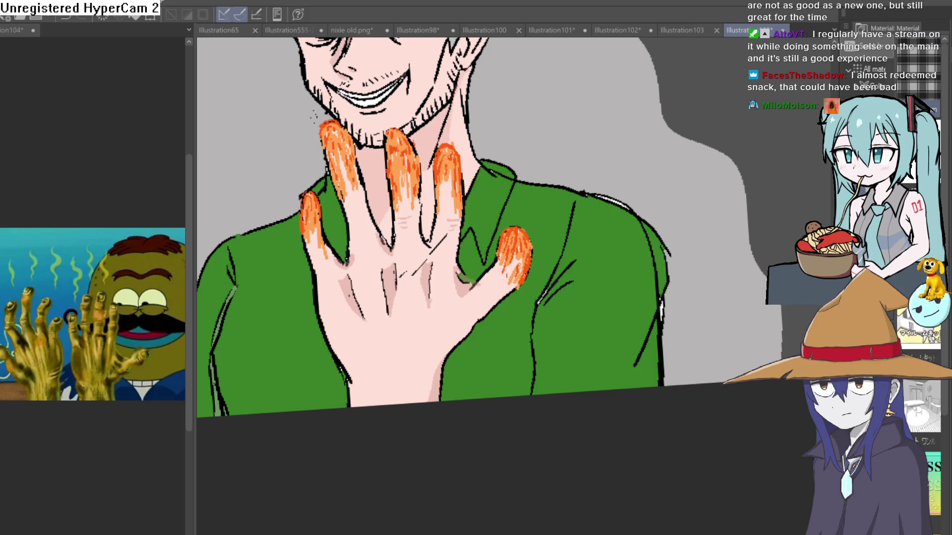
Step: Paint black shadow up the right shoulder and along the shirt's right side
{"action": "left_click_drag", "start_coordinate": [575, 396], "coordinate": [608, 404]}
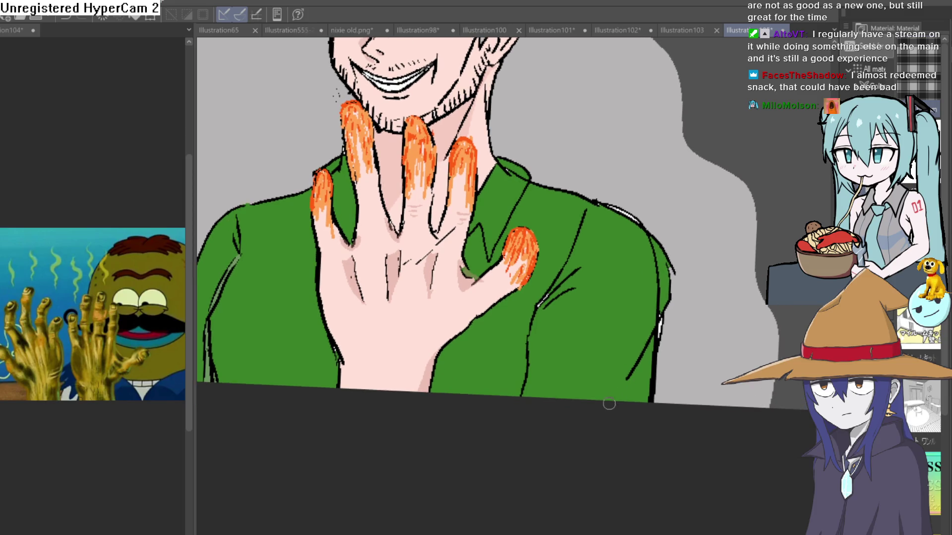
{"action": "mouse_move", "coordinate": [631, 367]}
{"action": "left_mouse_down"}
{"action": "mouse_move", "coordinate": [642, 292]}
{"action": "mouse_move", "coordinate": [584, 228]}
{"action": "left_mouse_up"}
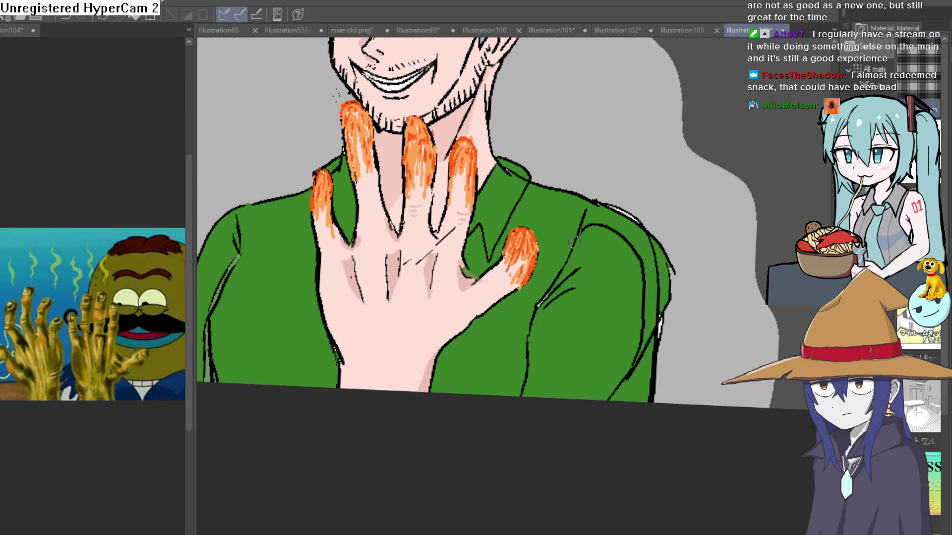
{"action": "mouse_move", "coordinate": [516, 365]}
{"action": "left_mouse_down"}
{"action": "mouse_move", "coordinate": [649, 342]}
{"action": "mouse_move", "coordinate": [660, 247]}
{"action": "left_mouse_up"}
{"action": "left_click_drag", "start_coordinate": [596, 217], "coordinate": [597, 291]}
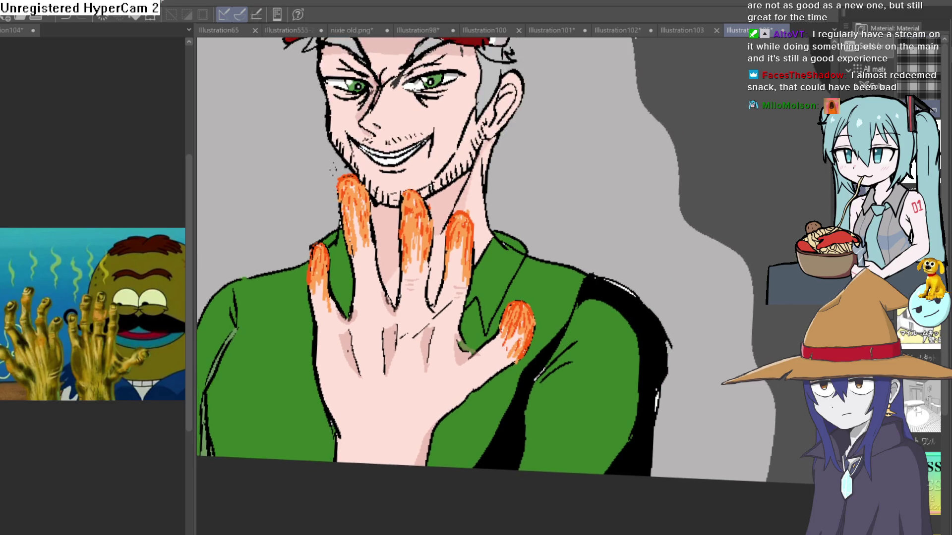
{"action": "left_click_drag", "start_coordinate": [593, 205], "coordinate": [638, 232]}
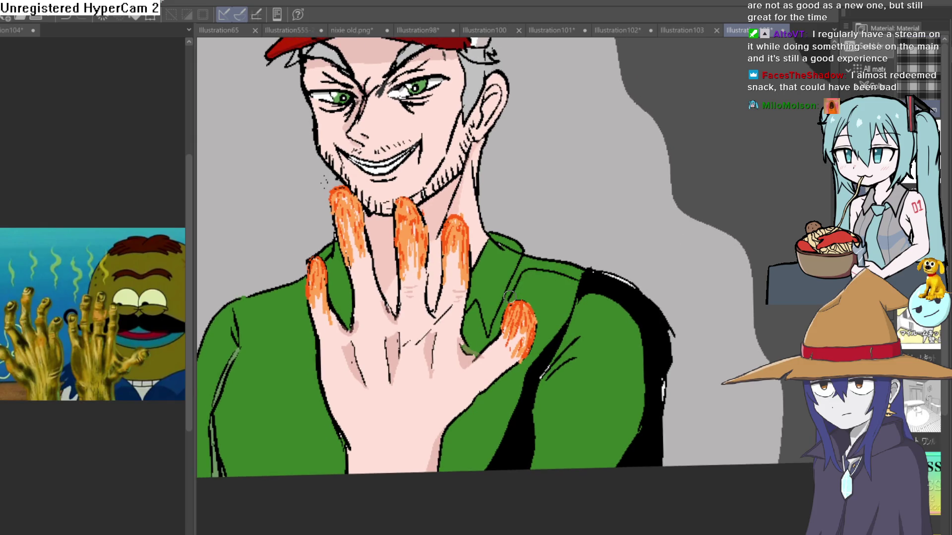
{"action": "left_click_drag", "start_coordinate": [528, 263], "coordinate": [585, 268]}
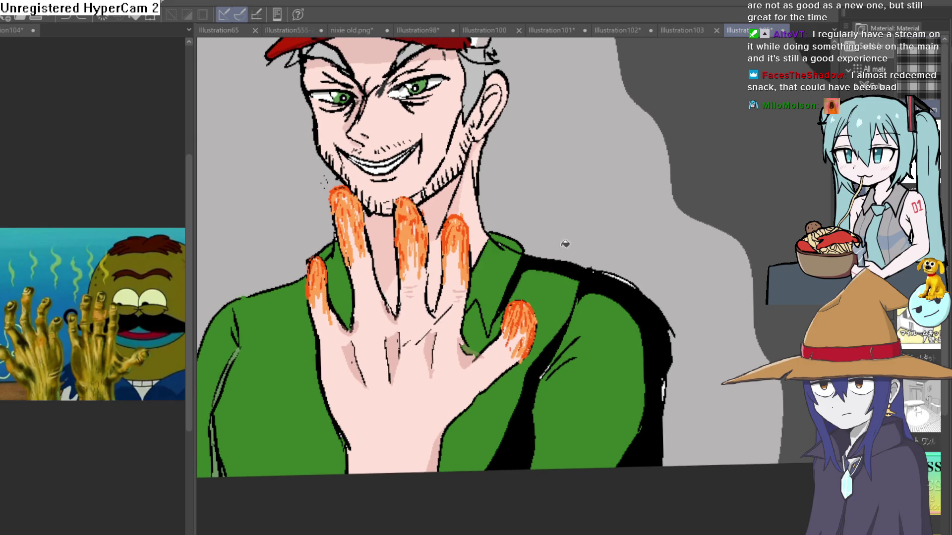
Step: Darken the hair under the cap, add a thick neck line, and undo the shirt strokes
{"action": "left_click_drag", "start_coordinate": [564, 166], "coordinate": [601, 193]}
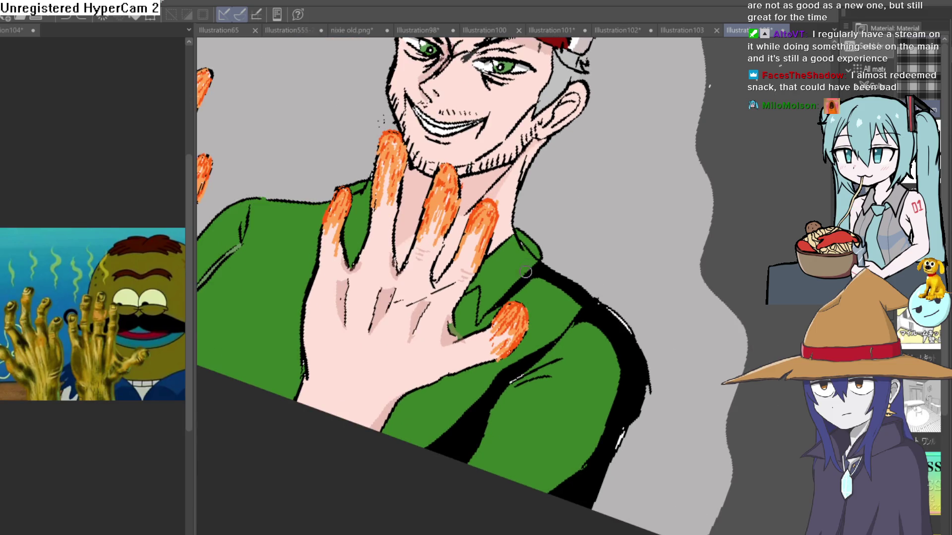
{"action": "left_click_drag", "start_coordinate": [525, 149], "coordinate": [508, 208]}
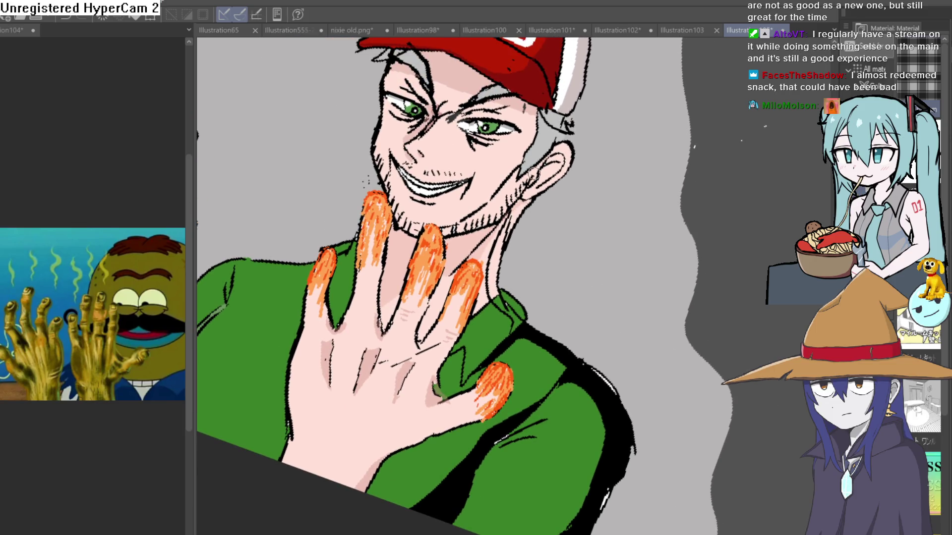
{"action": "left_click_drag", "start_coordinate": [548, 156], "coordinate": [558, 113]}
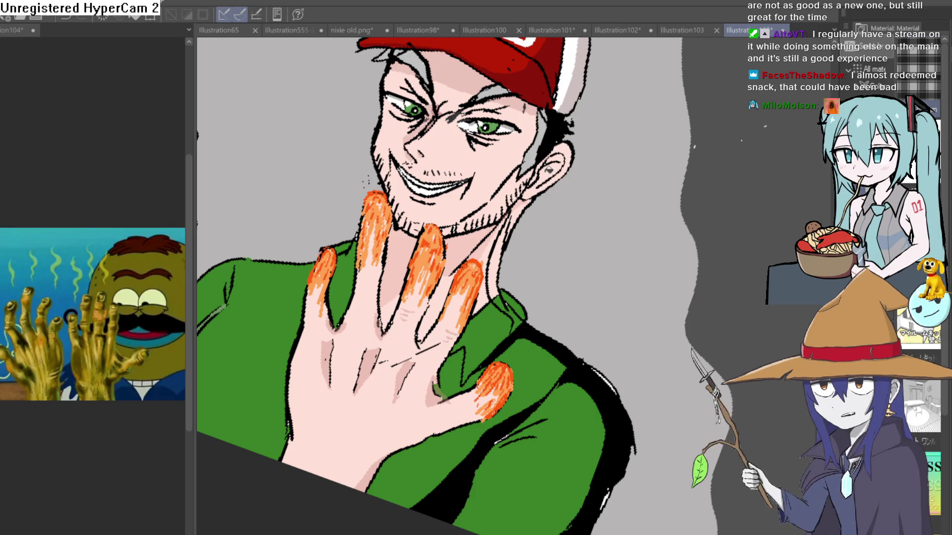
{"action": "left_click_drag", "start_coordinate": [511, 219], "coordinate": [489, 297]}
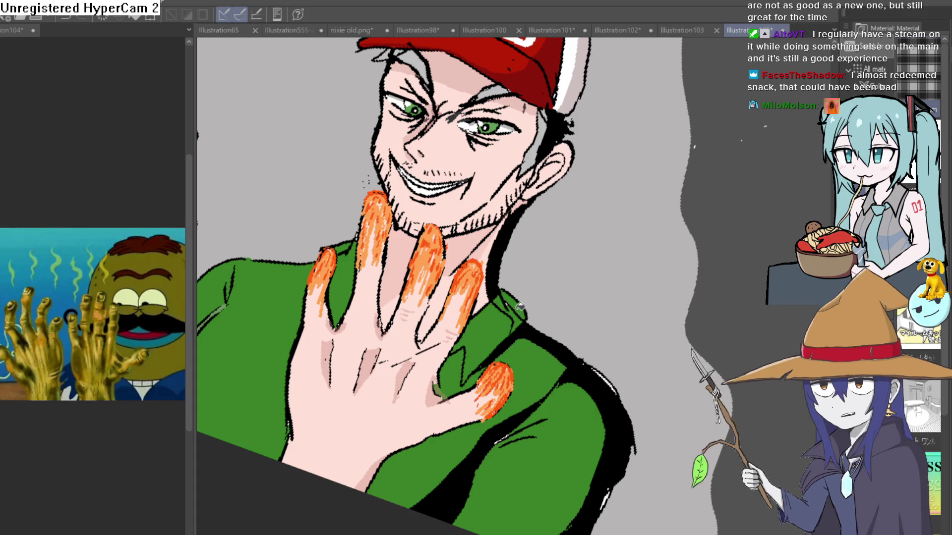
{"action": "mouse_move", "coordinate": [554, 301]}
{"action": "left_mouse_down"}
{"action": "mouse_move", "coordinate": [551, 211]}
{"action": "mouse_move", "coordinate": [551, 243]}
{"action": "left_mouse_up"}
{"action": "key", "text": "ctrl+z"}
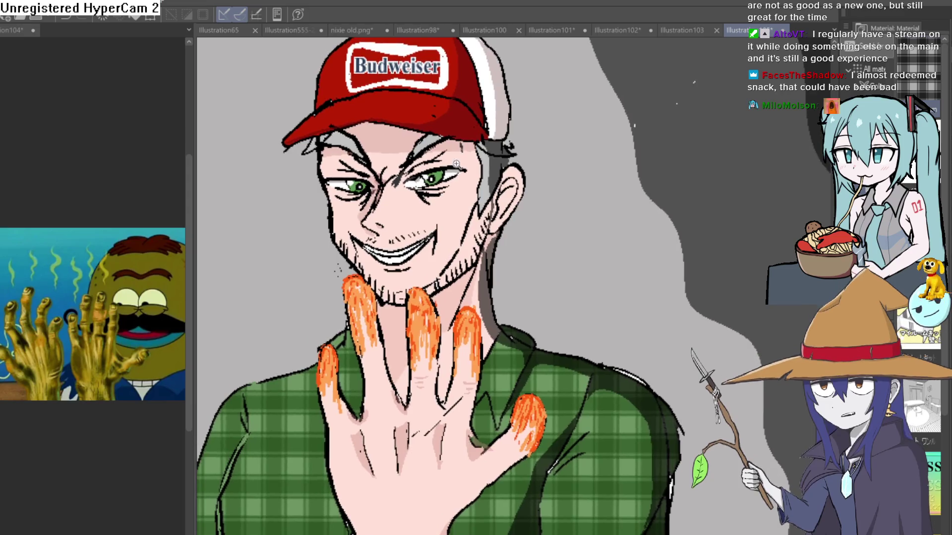
Step: Try dark grey shading under the right eye and a jaw fill, undoing both
{"action": "scroll", "coordinate": [362, 214], "scroll_direction": "up", "scroll_amount": 5}
{"action": "left_click_drag", "start_coordinate": [362, 214], "coordinate": [436, 240]}
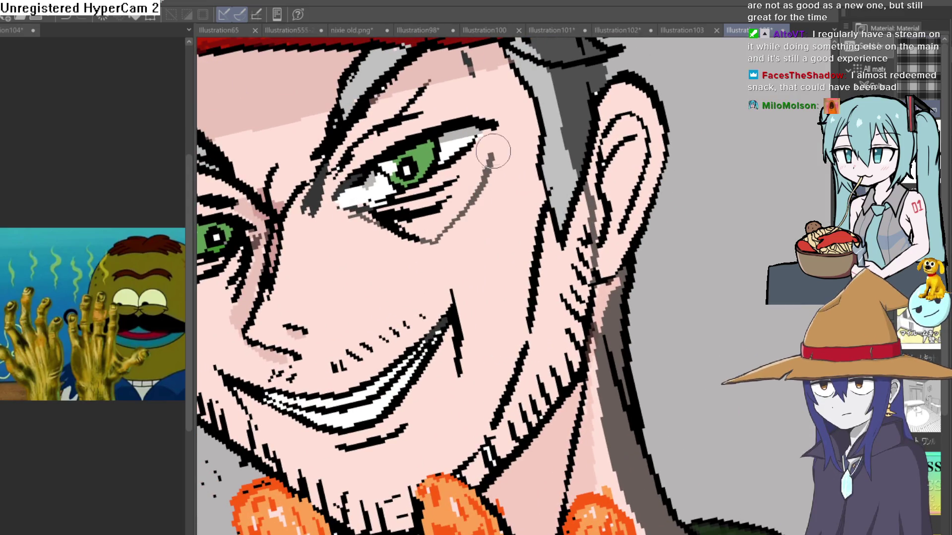
{"action": "left_click_drag", "start_coordinate": [500, 128], "coordinate": [478, 168]}
{"action": "scroll", "coordinate": [433, 224], "scroll_direction": "down", "scroll_amount": 5}
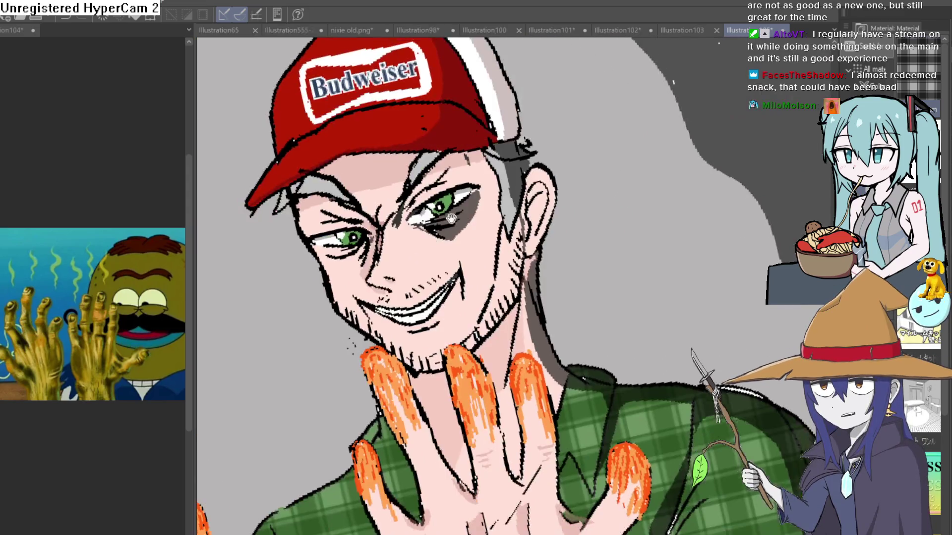
{"action": "key", "text": "ctrl+z"}
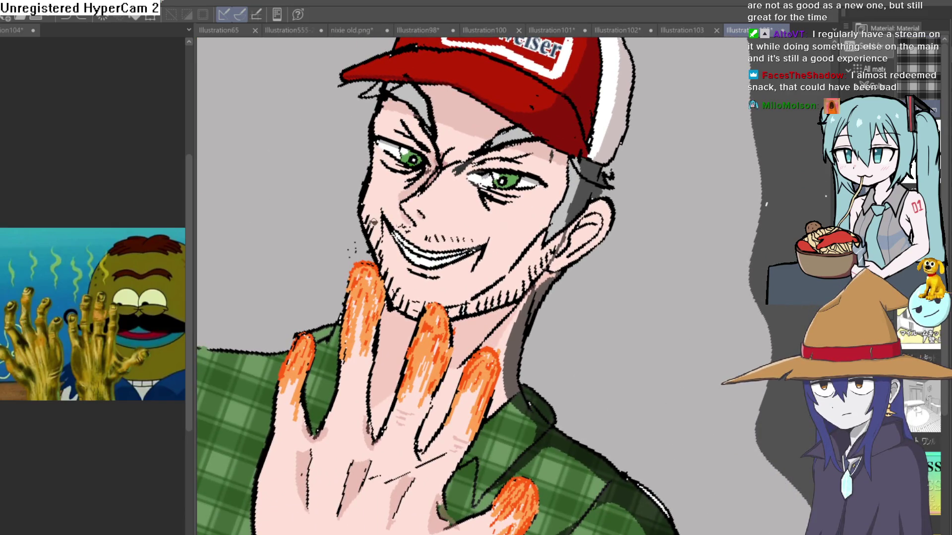
{"action": "left_click_drag", "start_coordinate": [537, 177], "coordinate": [516, 254]}
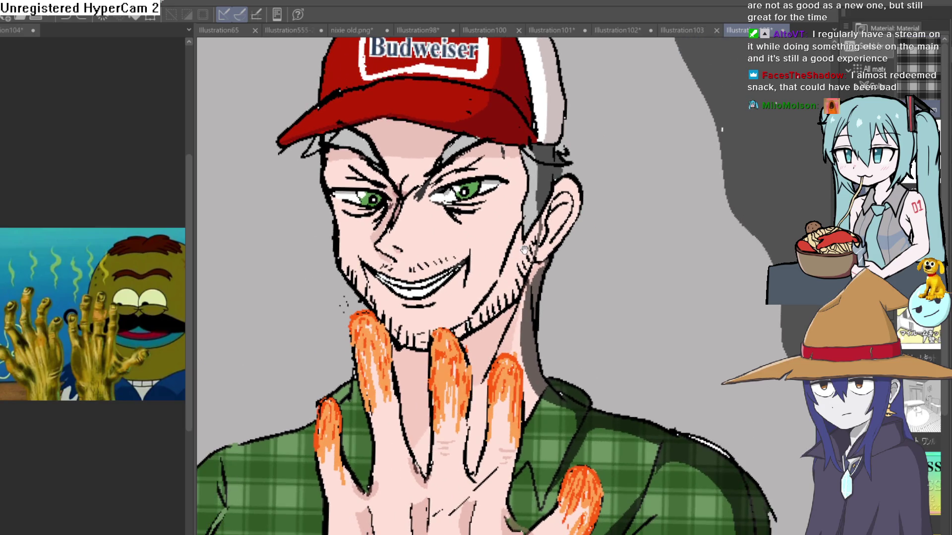
{"action": "left_click", "coordinate": [515, 263]}
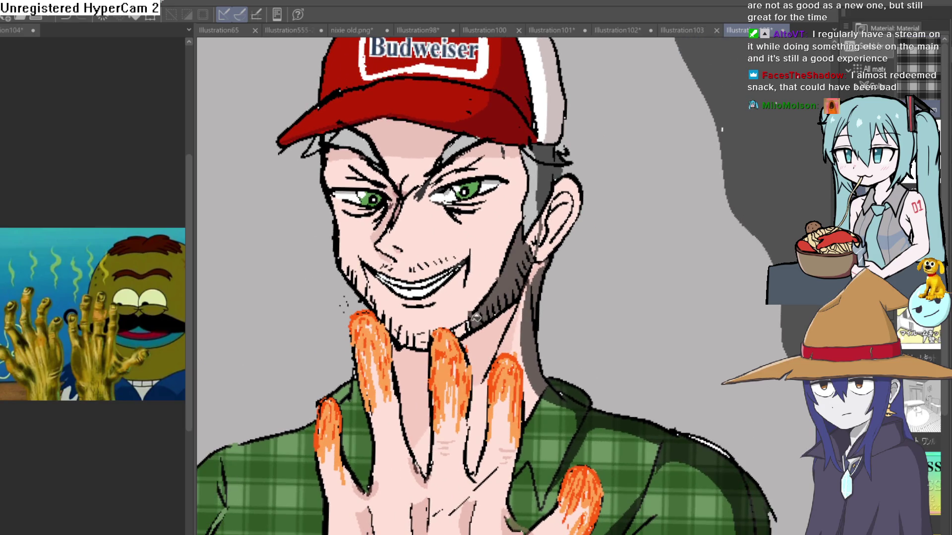
{"action": "key", "text": "ctrl+z"}
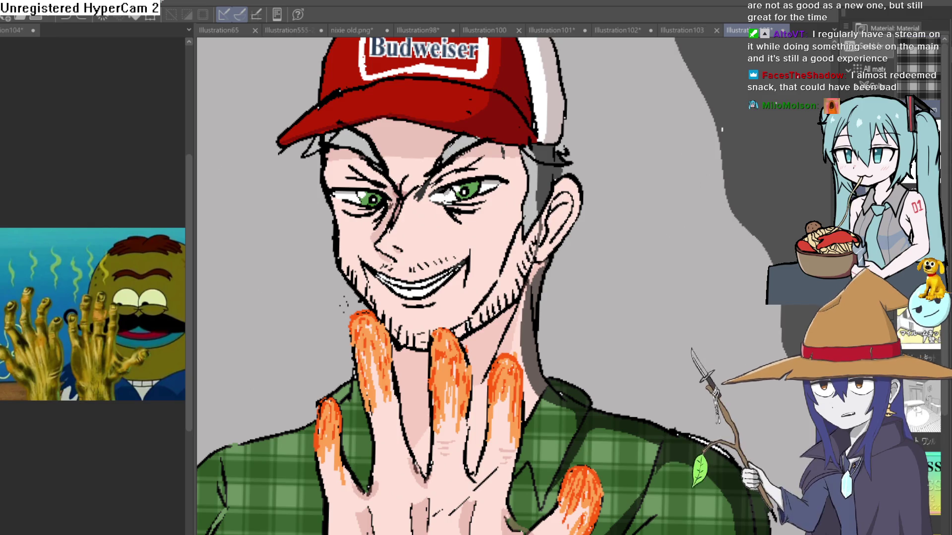
Step: Sample the skin pink and fill between the brows, lower face and left cheek darker pink
{"action": "scroll", "coordinate": [505, 247], "scroll_direction": "up", "scroll_amount": 2}
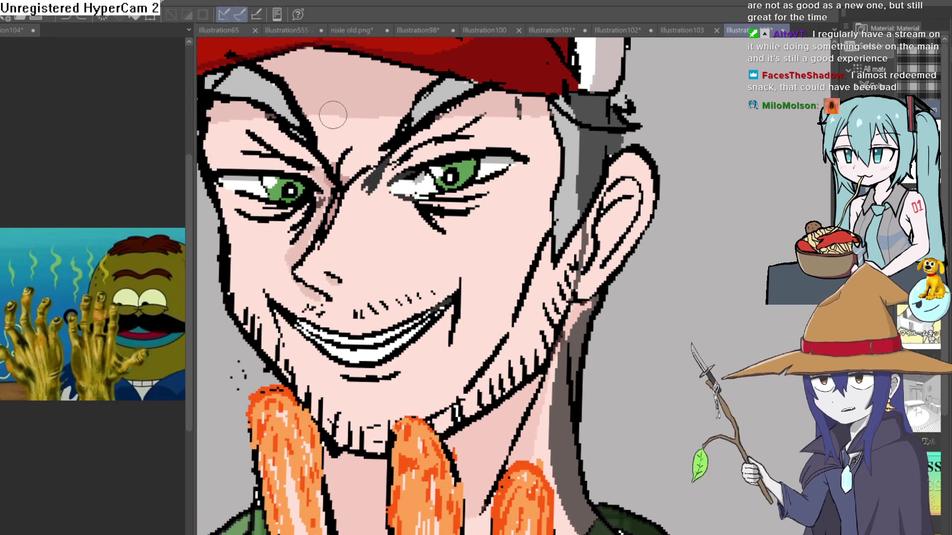
{"action": "left_click", "coordinate": [370, 92], "text": "alt"}
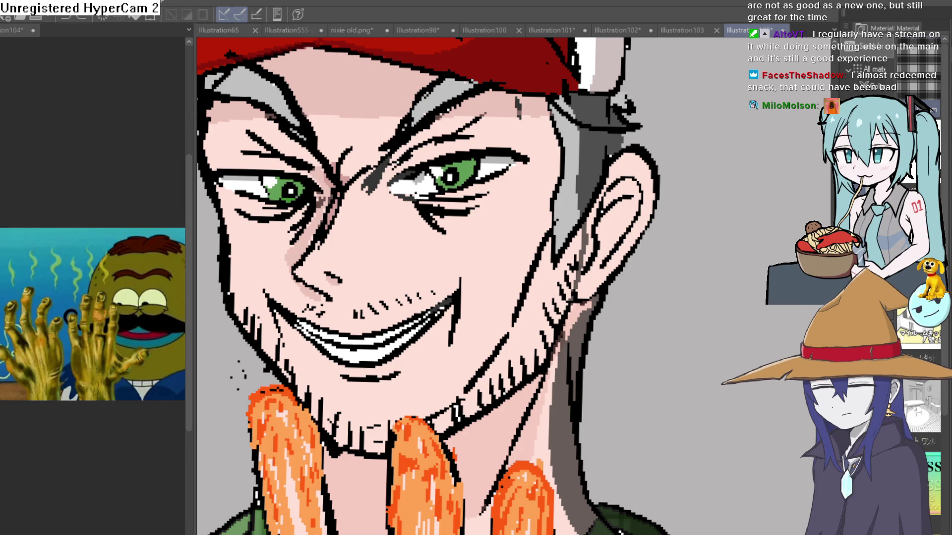
{"action": "left_click_drag", "start_coordinate": [352, 102], "coordinate": [363, 158]}
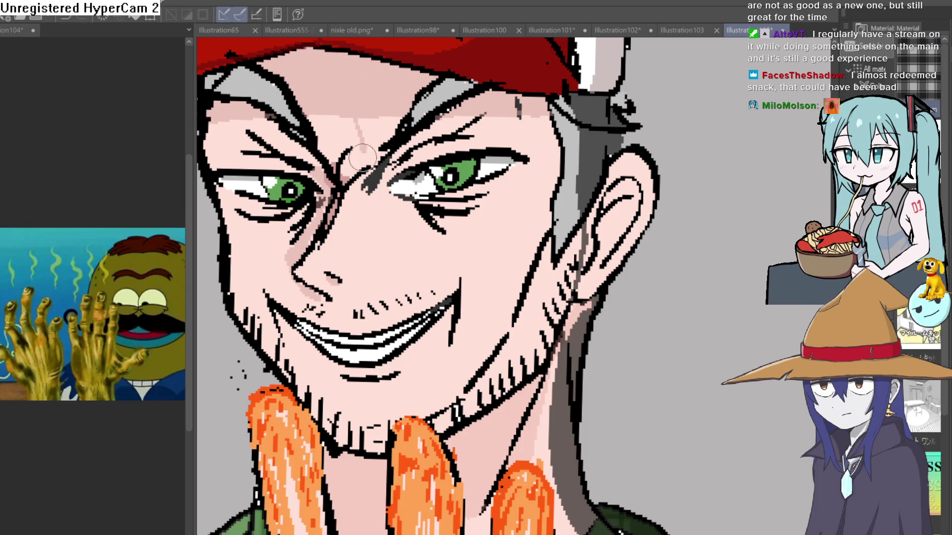
{"action": "left_click", "coordinate": [358, 128]}
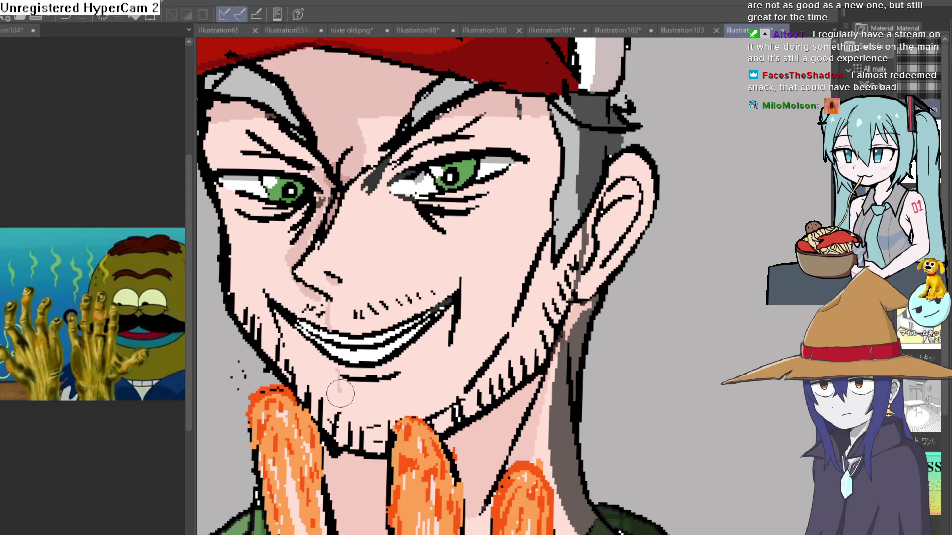
{"action": "left_click", "coordinate": [308, 377]}
{"action": "left_click", "coordinate": [257, 280]}
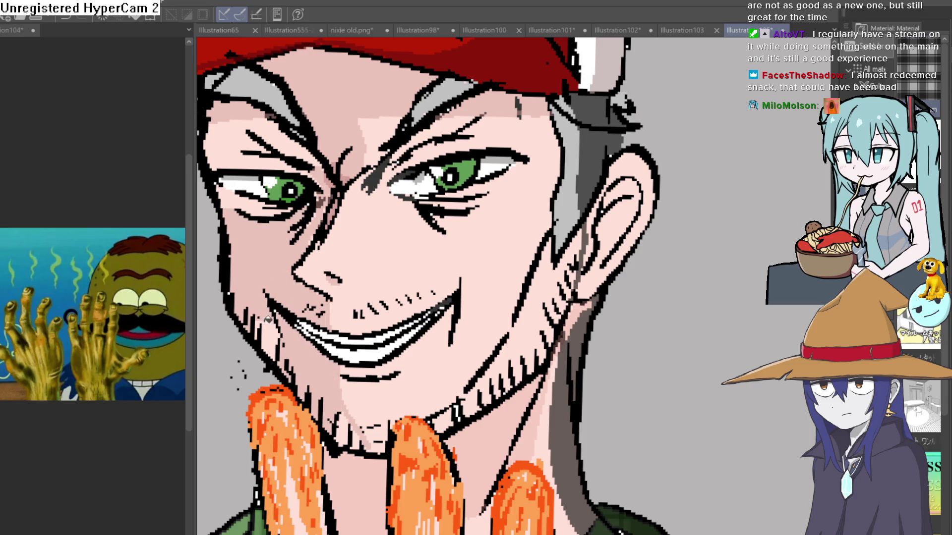
{"action": "key", "text": "ctrl+0"}
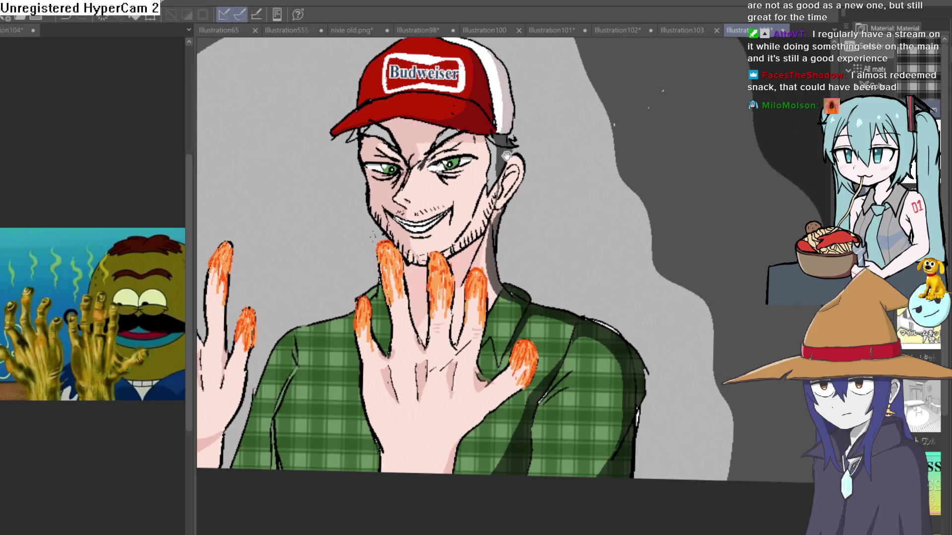
{"action": "scroll", "coordinate": [383, 163], "scroll_direction": "up", "scroll_amount": 5}
{"action": "scroll", "coordinate": [588, 135], "scroll_direction": "down", "scroll_amount": 3}
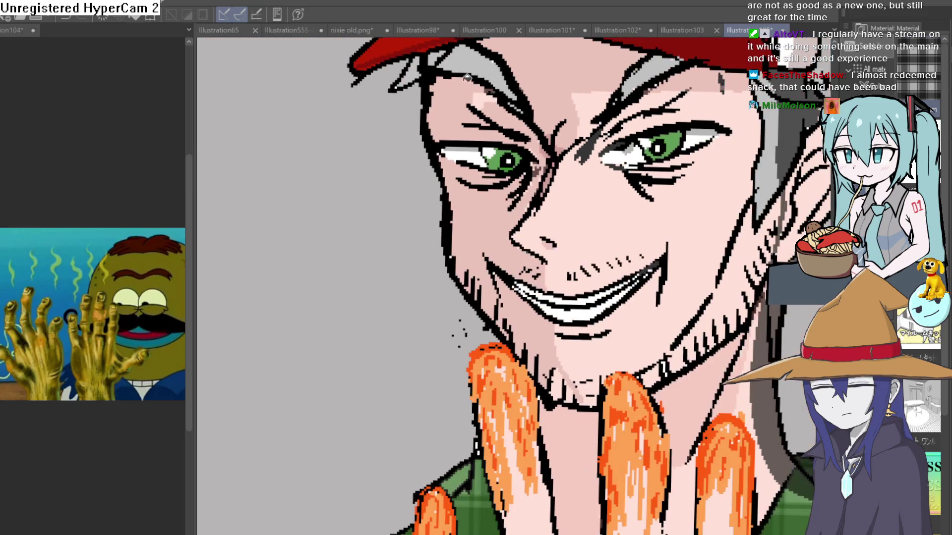
{"action": "scroll", "coordinate": [589, 135], "scroll_direction": "down", "scroll_amount": 5}
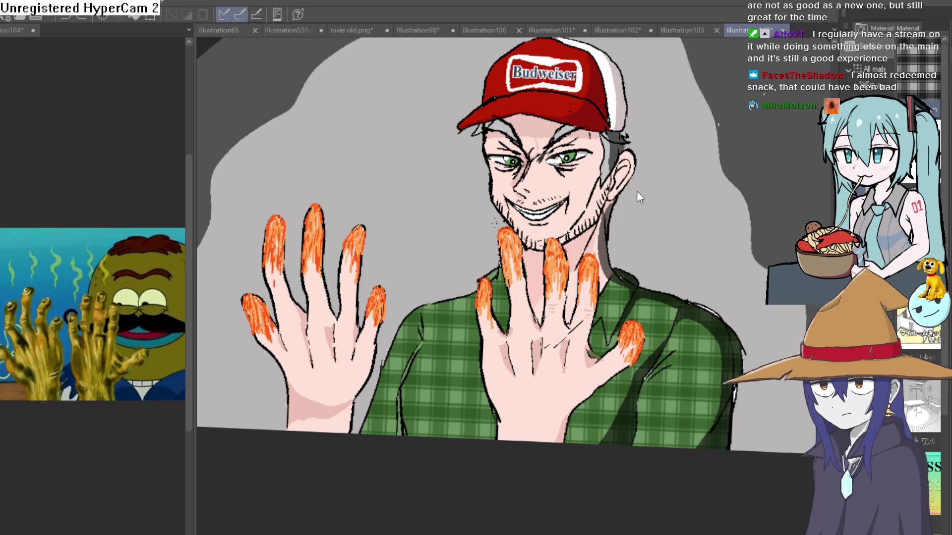
{"action": "mouse_move", "coordinate": [636, 195]}
{"action": "left_mouse_down"}
{"action": "mouse_move", "coordinate": [648, 218]}
{"action": "mouse_move", "coordinate": [609, 256]}
{"action": "mouse_move", "coordinate": [631, 273]}
{"action": "mouse_move", "coordinate": [681, 254]}
{"action": "mouse_move", "coordinate": [726, 273]}
{"action": "mouse_move", "coordinate": [696, 229]}
{"action": "left_mouse_up"}
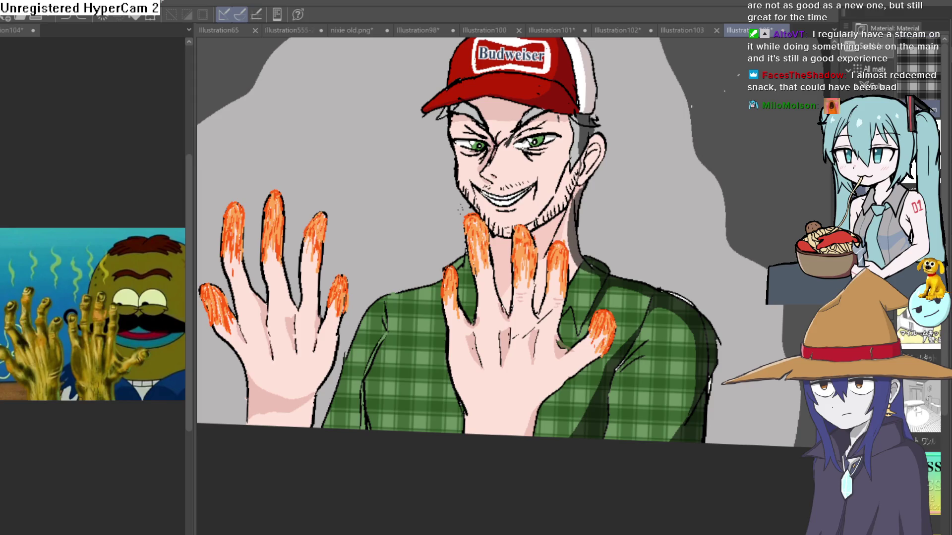
{"action": "left_click", "coordinate": [272, 390]}
{"action": "scroll", "coordinate": [500, 376], "scroll_direction": "up", "scroll_amount": 3}
{"action": "left_click_drag", "start_coordinate": [426, 422], "coordinate": [491, 443]}
{"action": "left_click_drag", "start_coordinate": [407, 436], "coordinate": [495, 451]}
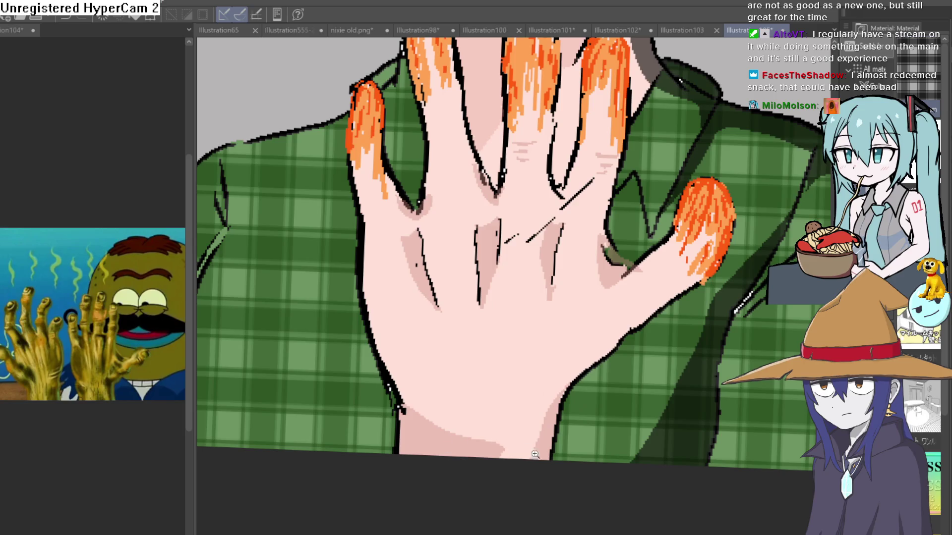
{"action": "scroll", "coordinate": [535, 454], "scroll_direction": "down", "scroll_amount": 4}
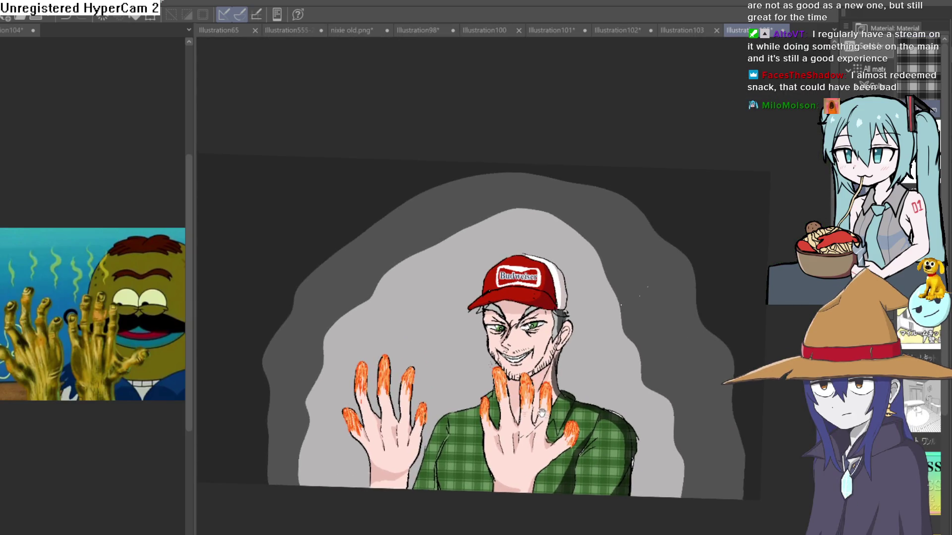
{"action": "scroll", "coordinate": [541, 413], "scroll_direction": "up", "scroll_amount": 5}
{"action": "scroll", "coordinate": [692, 382], "scroll_direction": "down", "scroll_amount": 2}
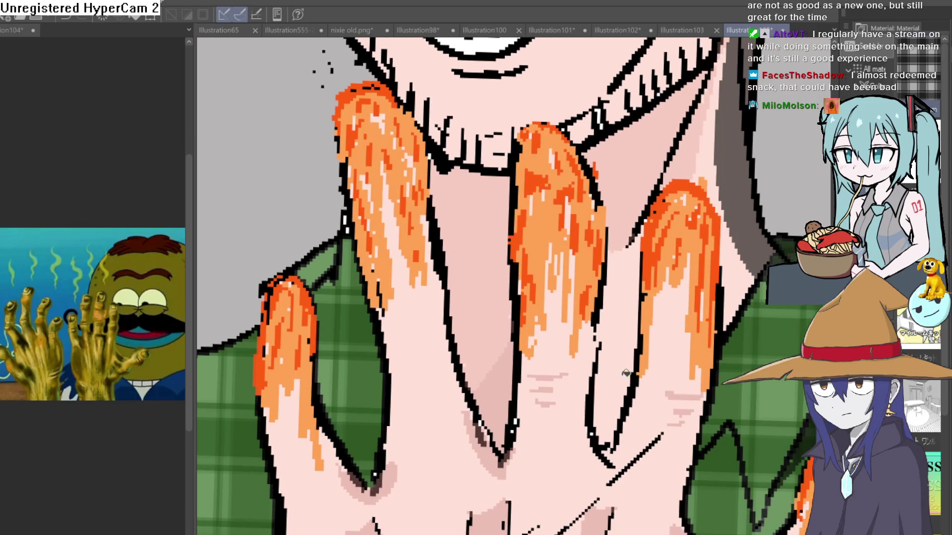
{"action": "scroll", "coordinate": [692, 382], "scroll_direction": "down", "scroll_amount": 3}
{"action": "mouse_move", "coordinate": [704, 386]}
{"action": "left_mouse_down"}
{"action": "mouse_move", "coordinate": [659, 333]}
{"action": "mouse_move", "coordinate": [625, 321]}
{"action": "left_mouse_up"}
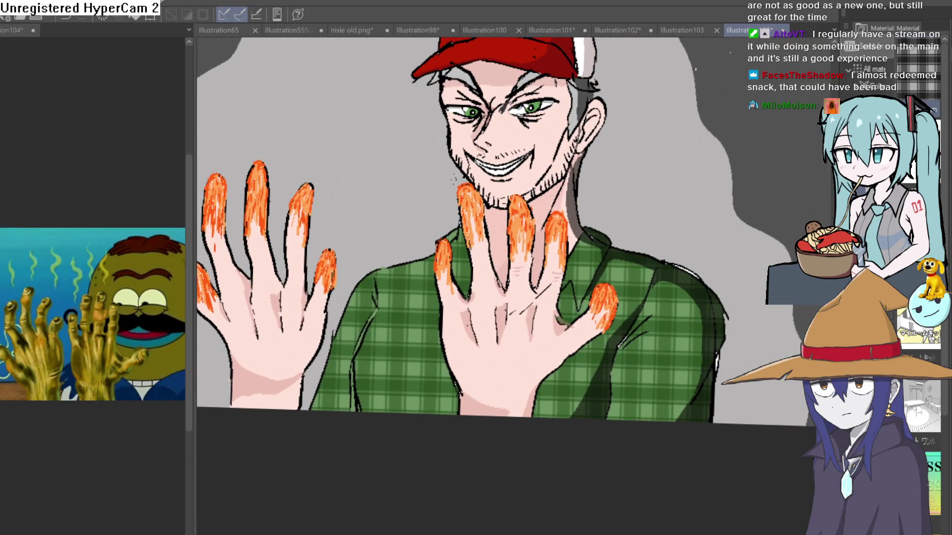
{"action": "scroll", "coordinate": [516, 325], "scroll_direction": "down", "scroll_amount": 1}
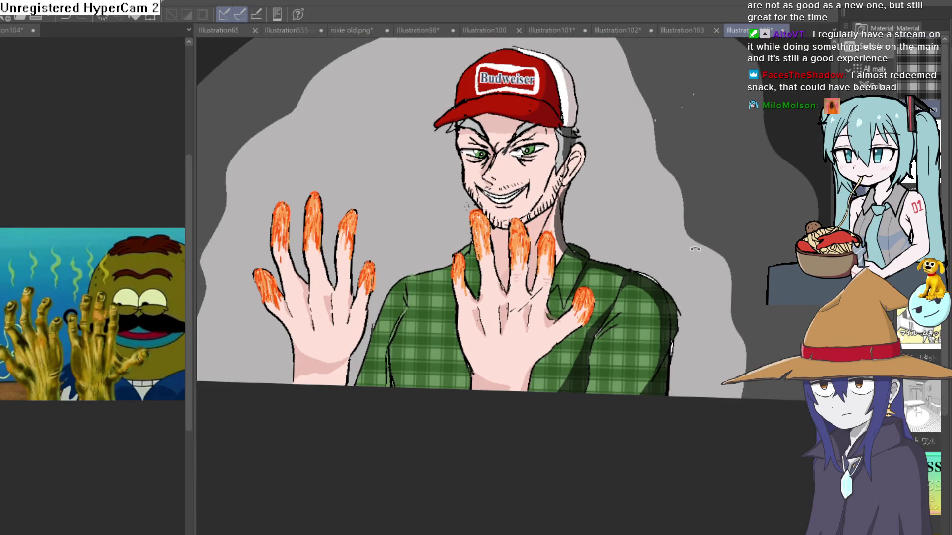
{"action": "left_click_drag", "start_coordinate": [695, 249], "coordinate": [692, 240]}
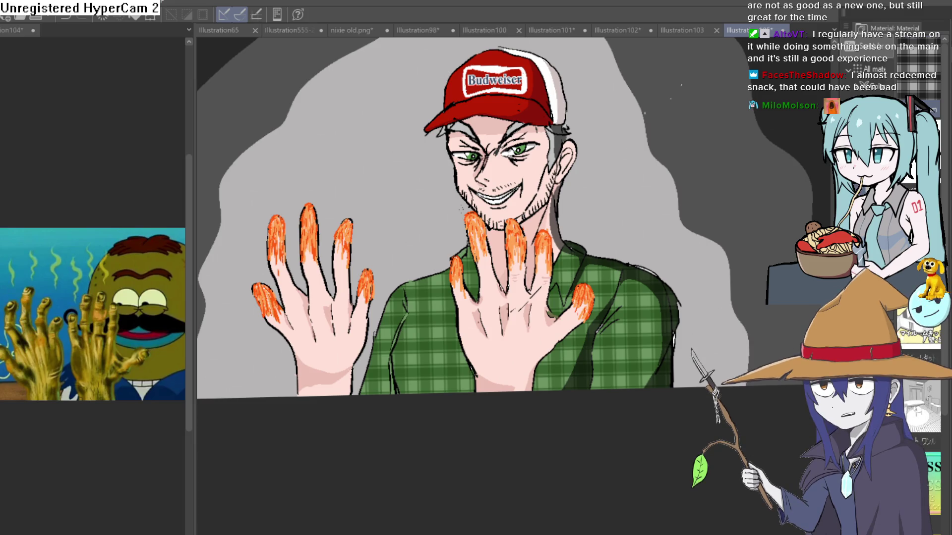
{"action": "scroll", "coordinate": [561, 350], "scroll_direction": "up", "scroll_amount": 3}
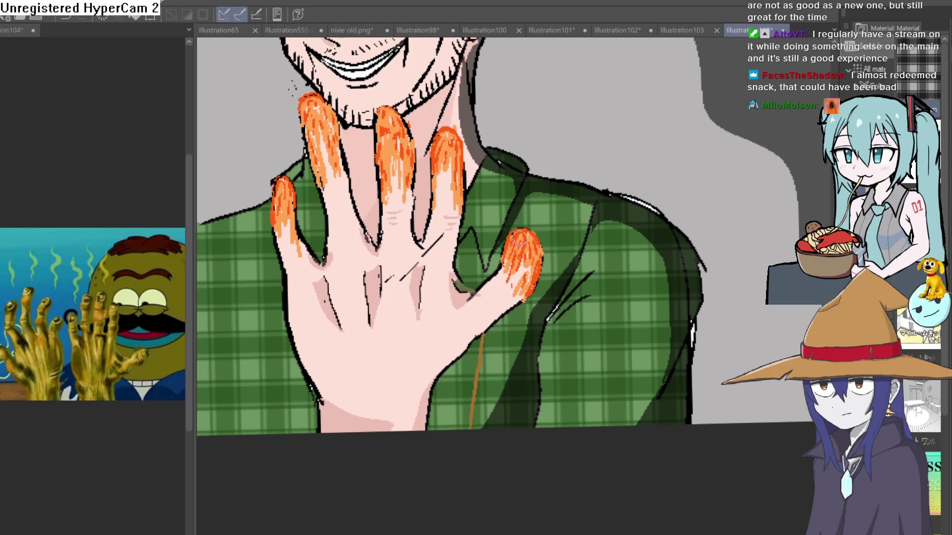
Step: Undo the stray orange stroke and draw the suspender strap lines down the shirt
{"action": "key", "text": "ctrl+z"}
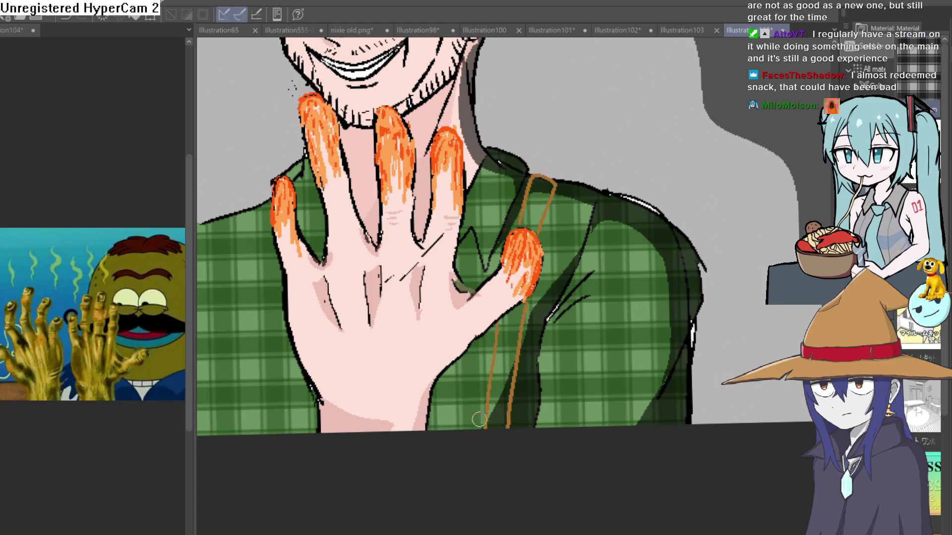
{"action": "left_click_drag", "start_coordinate": [349, 393], "coordinate": [451, 421]}
{"action": "left_click_drag", "start_coordinate": [332, 467], "coordinate": [348, 305]}
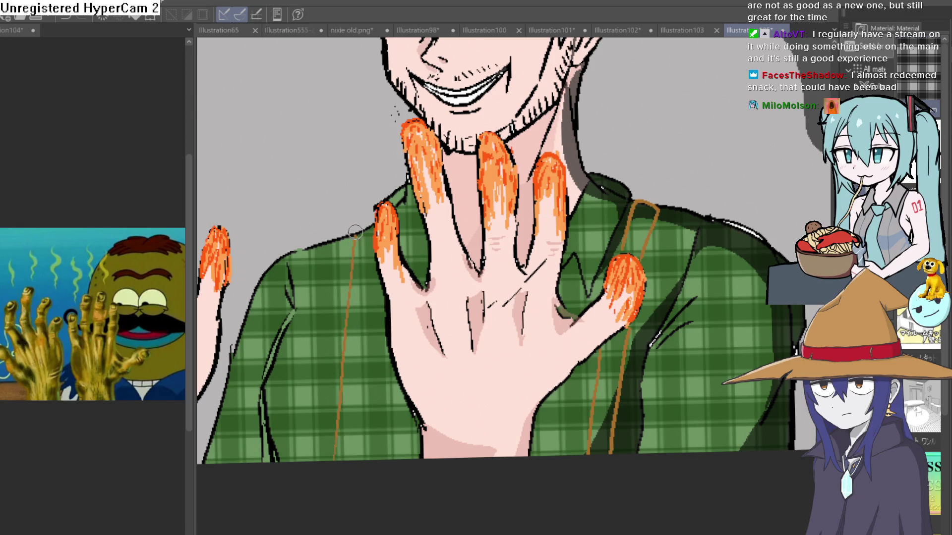
{"action": "left_click_drag", "start_coordinate": [371, 365], "coordinate": [366, 491]}
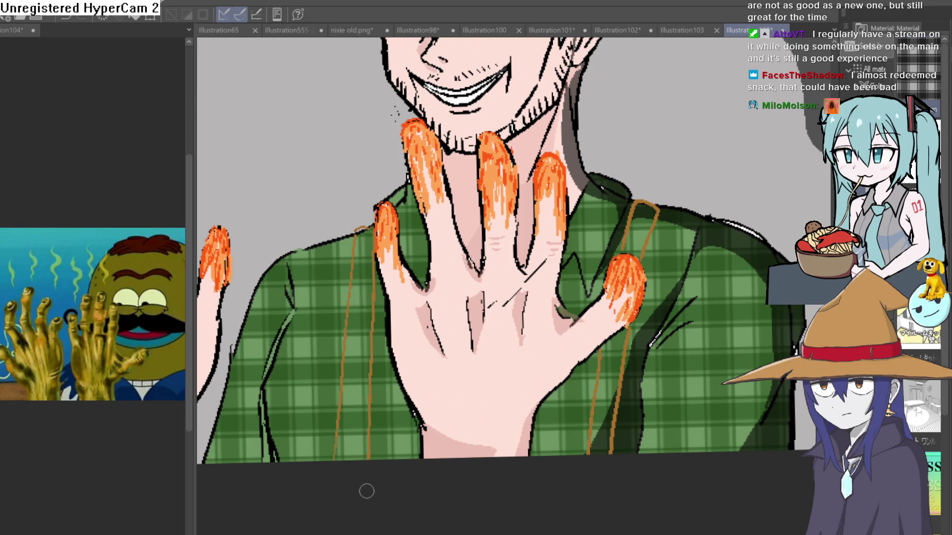
{"action": "left_click_drag", "start_coordinate": [423, 473], "coordinate": [401, 385]}
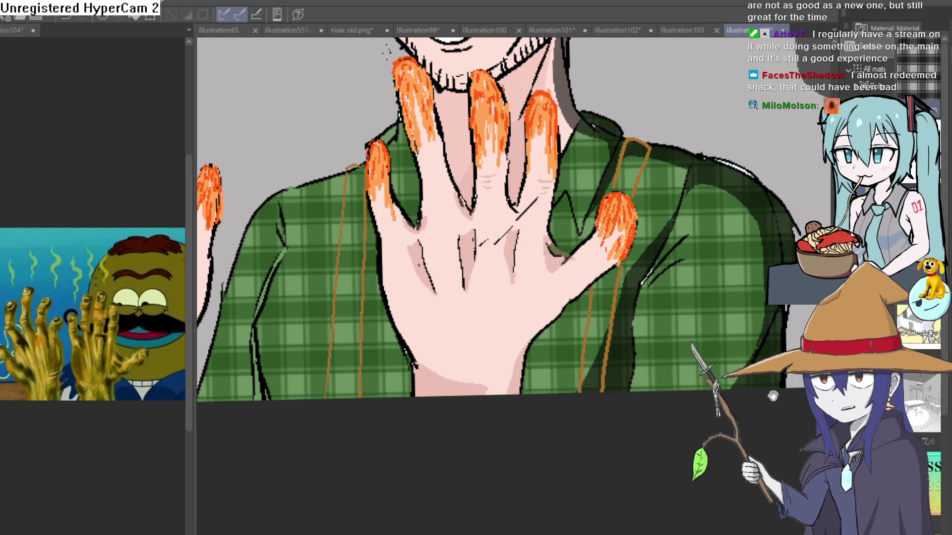
{"action": "left_click_drag", "start_coordinate": [538, 391], "coordinate": [497, 391]}
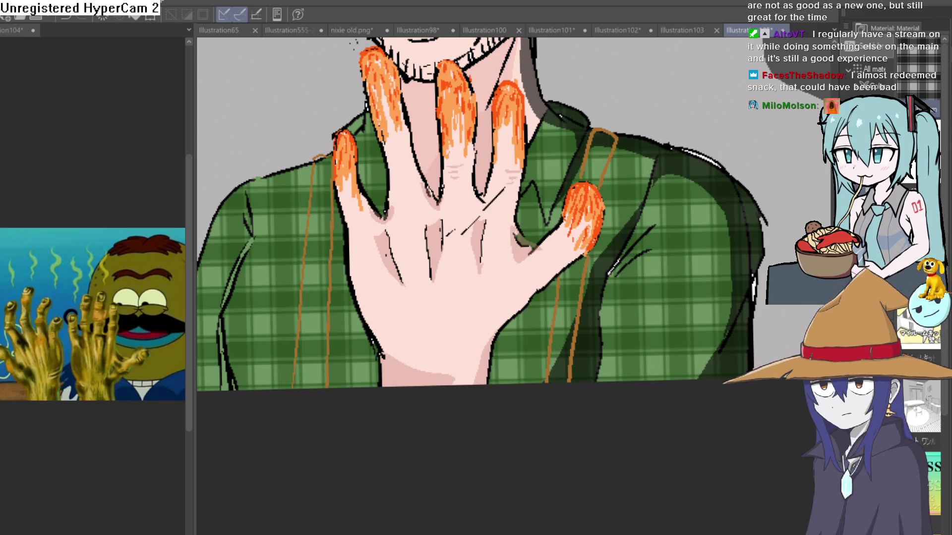
Step: Hide the plaid and fill both strap sections and the left strap brown
{"action": "key", "text": "ctrl+z"}
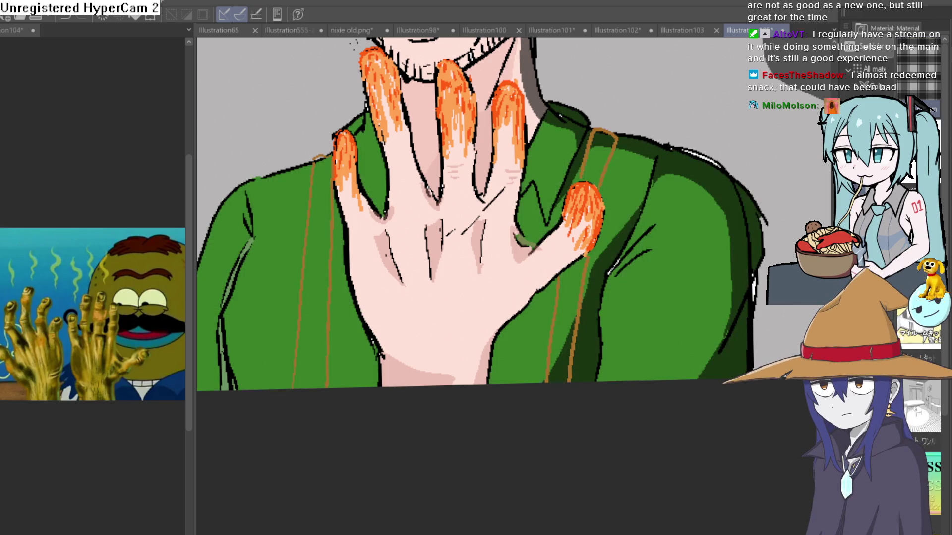
{"action": "left_click", "coordinate": [576, 290]}
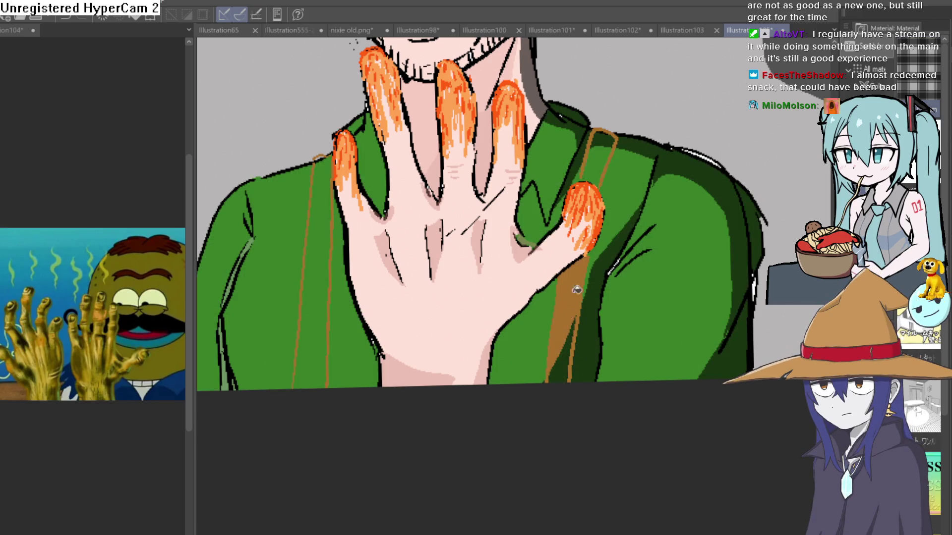
{"action": "left_click", "coordinate": [601, 159]}
{"action": "left_click", "coordinate": [318, 331]}
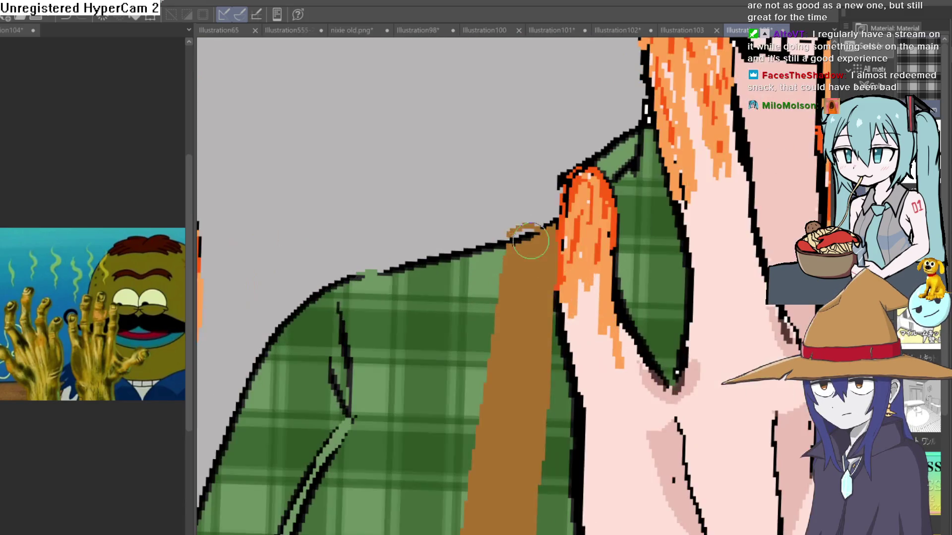
{"action": "left_click_drag", "start_coordinate": [530, 241], "coordinate": [541, 226]}
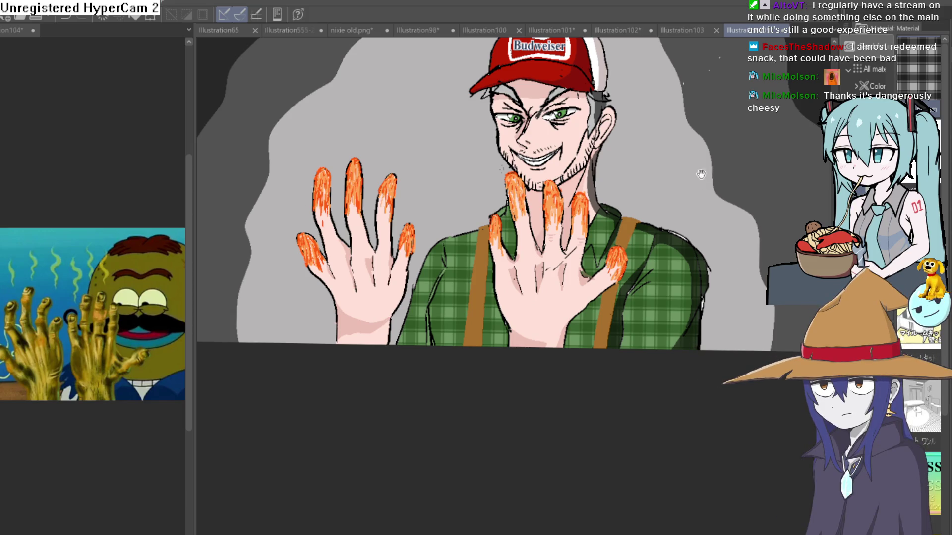
Step: Pan, tilt and zoom out to review the whole drawing with its brown straps
{"action": "left_click_drag", "start_coordinate": [656, 242], "coordinate": [642, 260]}
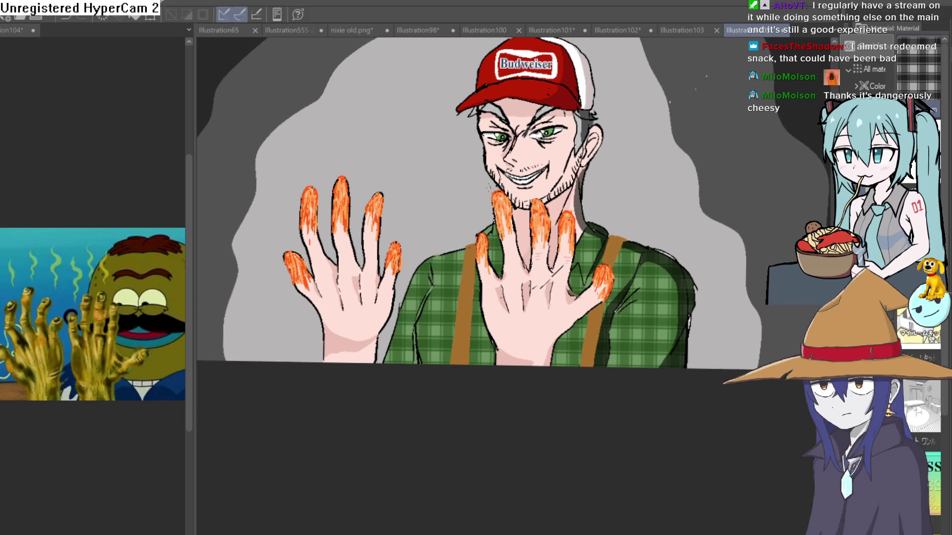
{"action": "mouse_move", "coordinate": [664, 209]}
{"action": "left_mouse_down"}
{"action": "mouse_move", "coordinate": [679, 206]}
{"action": "mouse_move", "coordinate": [671, 225]}
{"action": "mouse_move", "coordinate": [676, 217]}
{"action": "left_mouse_up"}
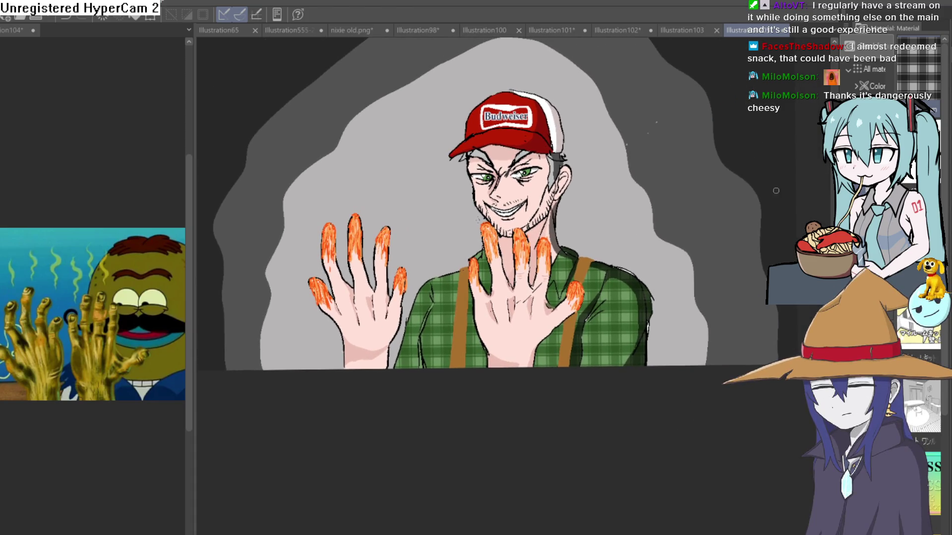
{"action": "left_click_drag", "start_coordinate": [747, 233], "coordinate": [731, 272]}
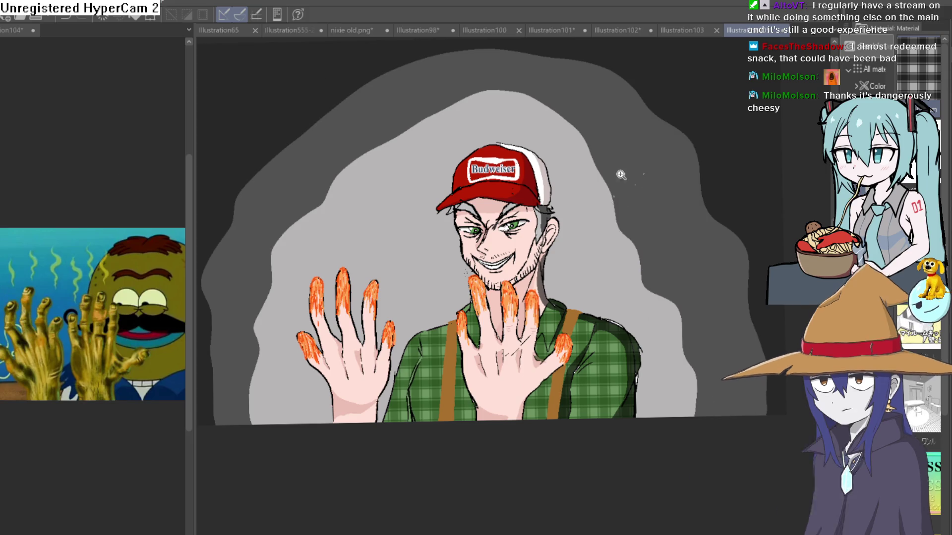
{"action": "scroll", "coordinate": [620, 174], "scroll_direction": "up", "scroll_amount": 5}
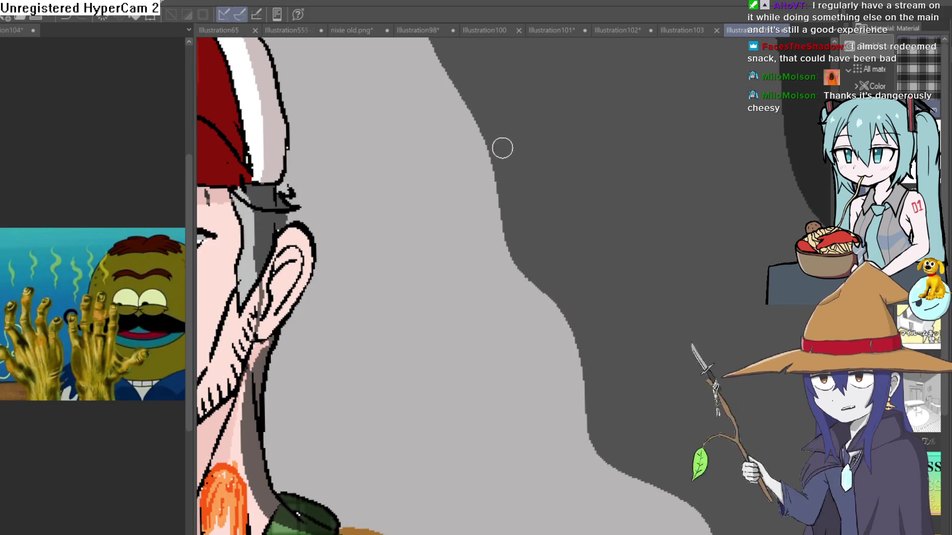
{"action": "scroll", "coordinate": [545, 179], "scroll_direction": "down", "scroll_amount": 5}
{"action": "mouse_move", "coordinate": [605, 192]}
{"action": "left_mouse_down"}
{"action": "mouse_move", "coordinate": [627, 247]}
{"action": "mouse_move", "coordinate": [676, 198]}
{"action": "left_mouse_up"}
{"action": "scroll", "coordinate": [395, 134], "scroll_direction": "up", "scroll_amount": 5}
{"action": "scroll", "coordinate": [547, 188], "scroll_direction": "down", "scroll_amount": 5}
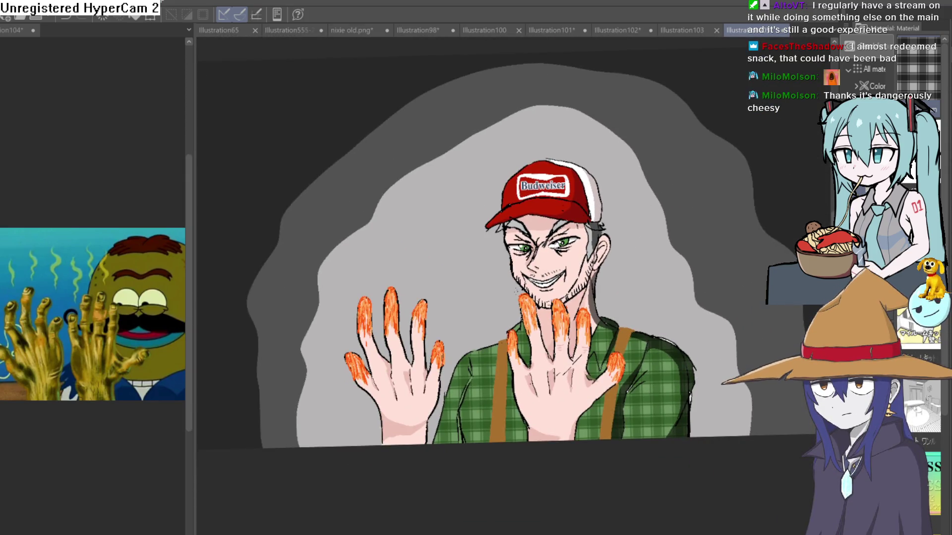
{"action": "scroll", "coordinate": [675, 198], "scroll_direction": "up", "scroll_amount": 1}
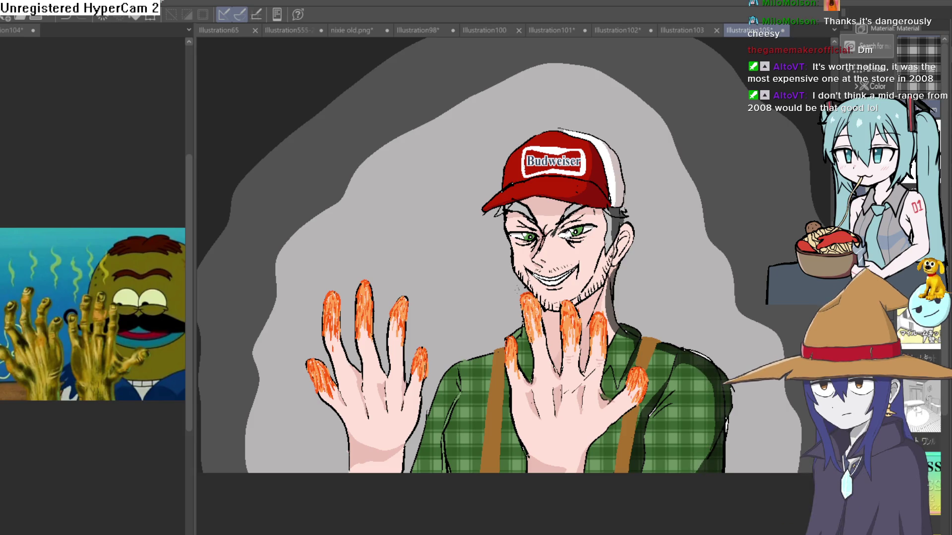
Step: Undo the grey fill around the man's head, leaving white behind him
{"action": "scroll", "coordinate": [586, 149], "scroll_direction": "up", "scroll_amount": 2}
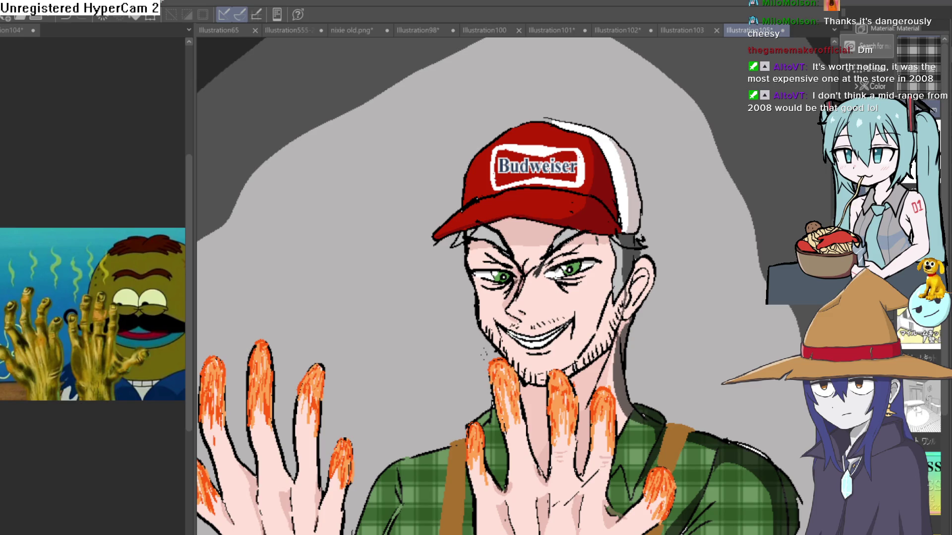
{"action": "scroll", "coordinate": [644, 297], "scroll_direction": "down", "scroll_amount": 3}
{"action": "scroll", "coordinate": [636, 239], "scroll_direction": "up", "scroll_amount": 4}
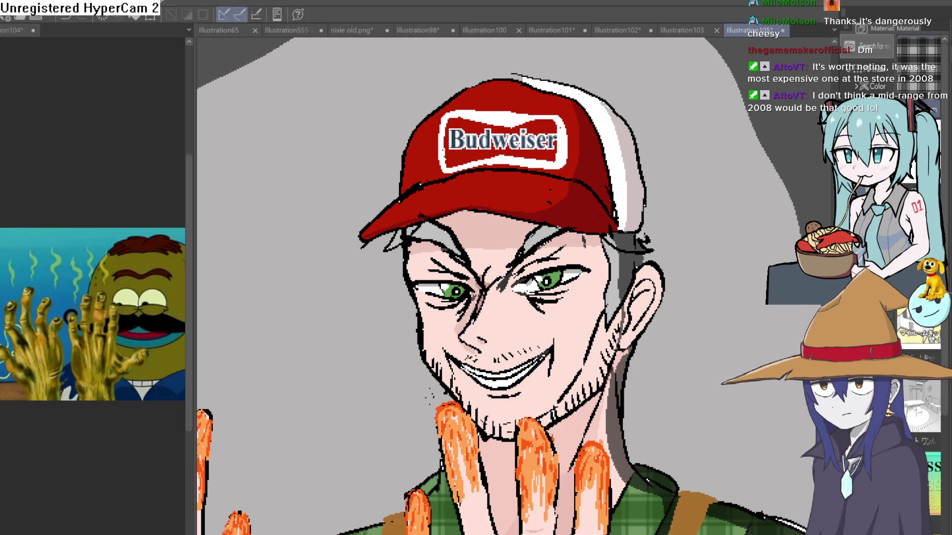
{"action": "key", "text": "ctrl+z"}
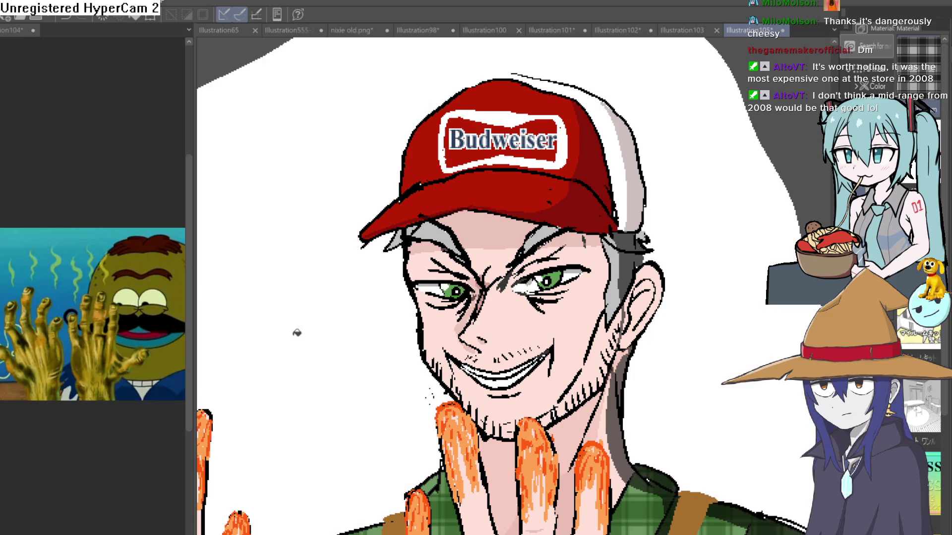
{"action": "scroll", "coordinate": [653, 305], "scroll_direction": "down", "scroll_amount": 5}
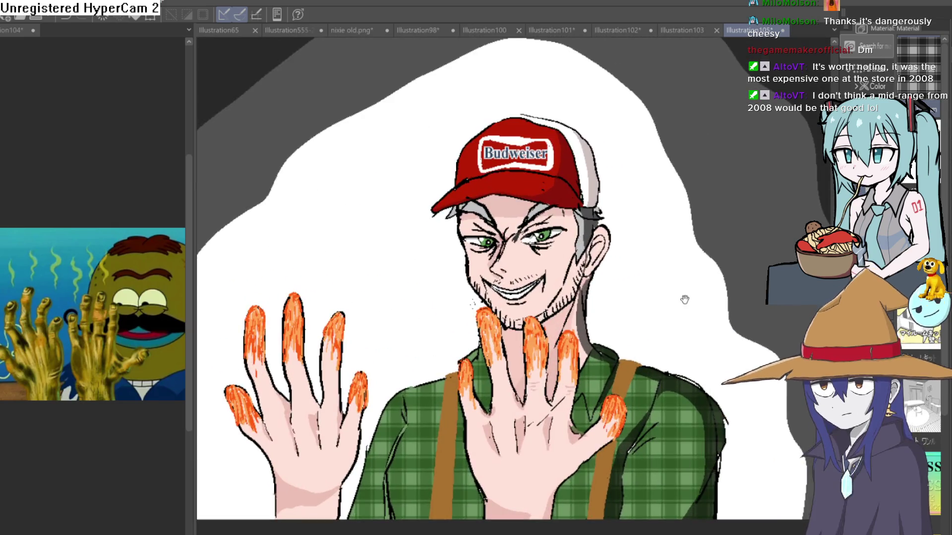
{"action": "scroll", "coordinate": [686, 296], "scroll_direction": "up", "scroll_amount": 2}
{"action": "scroll", "coordinate": [694, 292], "scroll_direction": "down", "scroll_amount": 2}
{"action": "left_click_drag", "start_coordinate": [727, 274], "coordinate": [732, 295]}
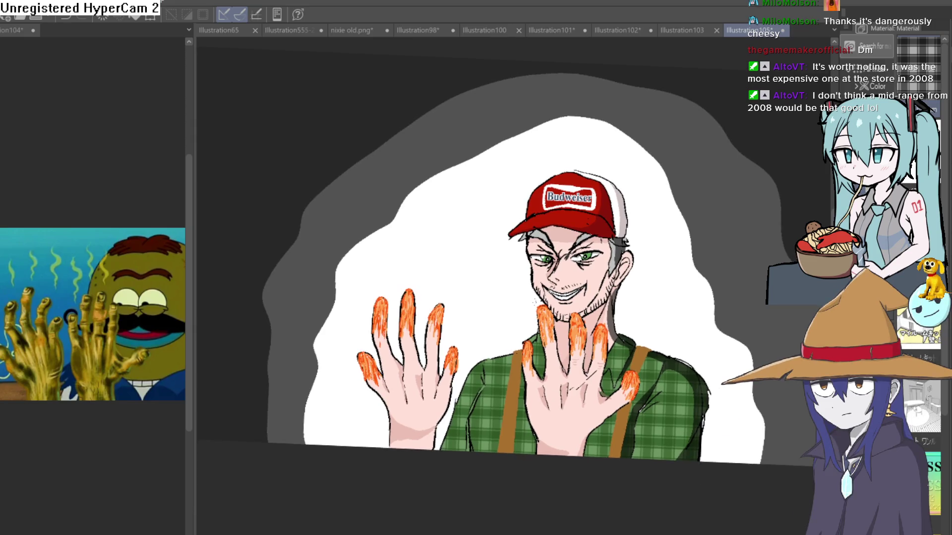
{"action": "scroll", "coordinate": [521, 263], "scroll_direction": "up", "scroll_amount": 2}
{"action": "scroll", "coordinate": [521, 263], "scroll_direction": "down", "scroll_amount": 1}
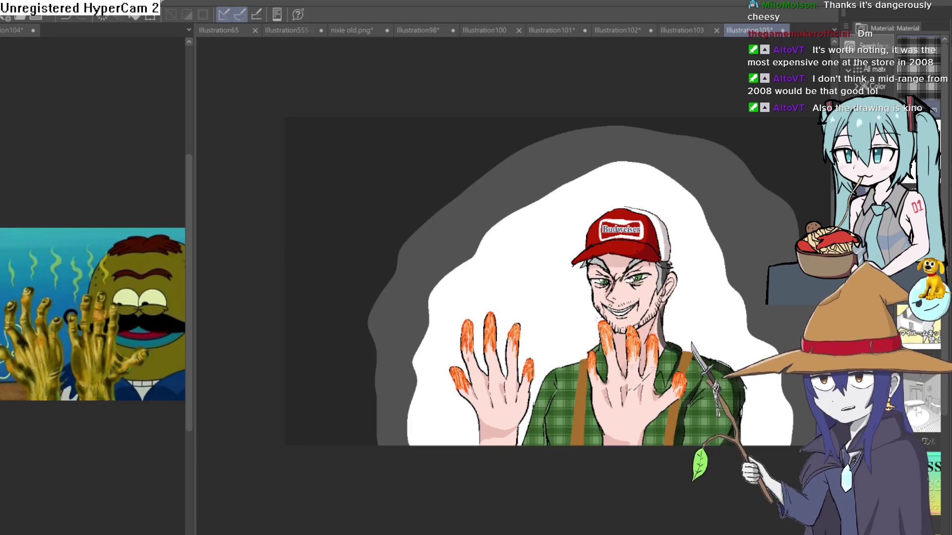
Step: Switch through the open documents to nixie old.png and close the left split pane
{"action": "left_click", "coordinate": [680, 30]}
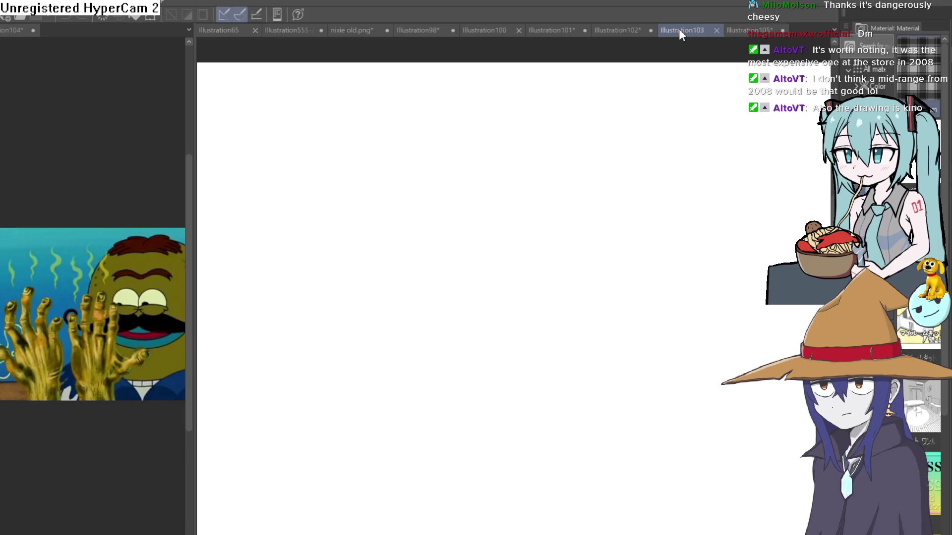
{"action": "left_click", "coordinate": [614, 31]}
{"action": "left_click", "coordinate": [554, 30]}
{"action": "left_click", "coordinate": [483, 30]}
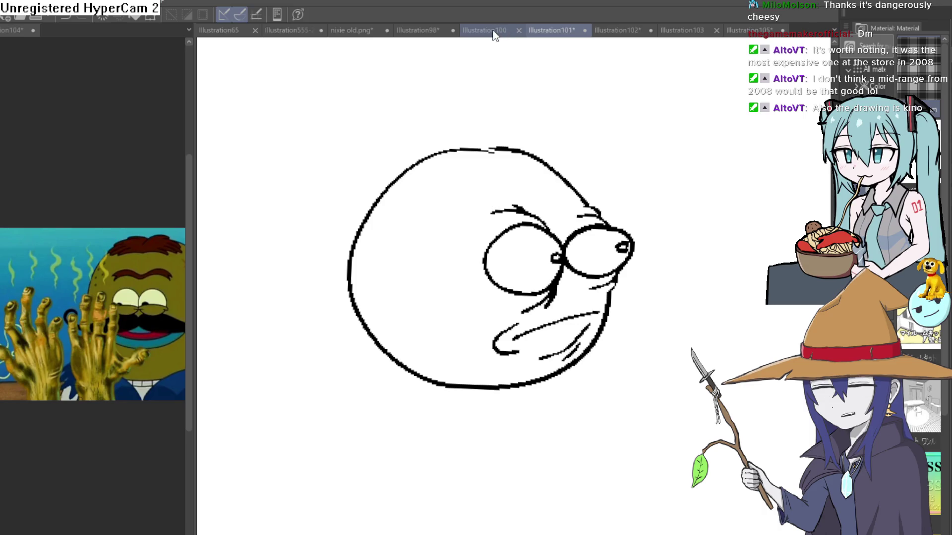
{"action": "left_click", "coordinate": [413, 25]}
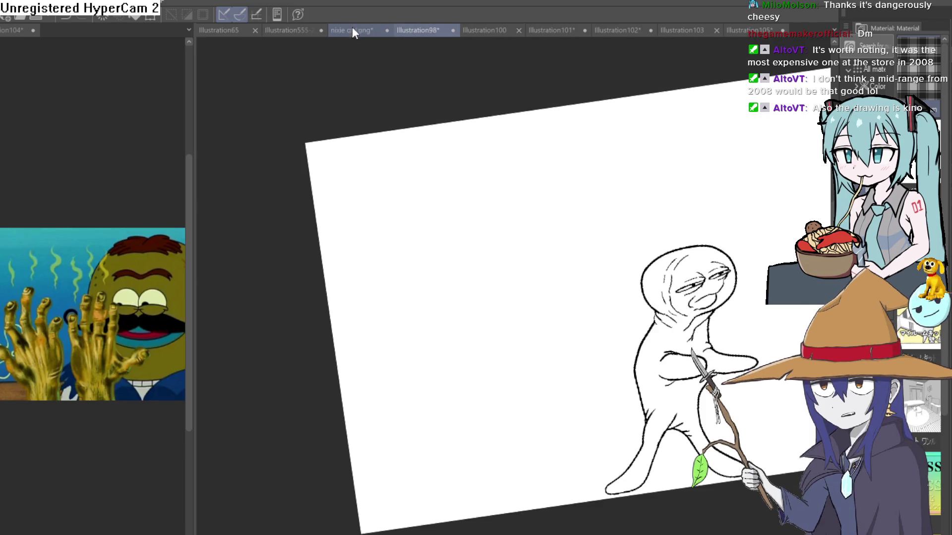
{"action": "left_click", "coordinate": [352, 28]}
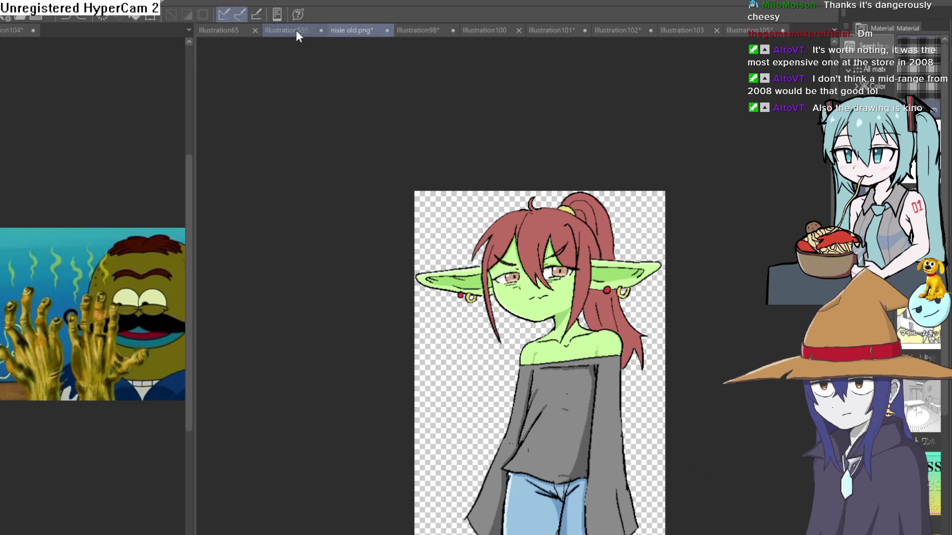
{"action": "left_click", "coordinate": [35, 31]}
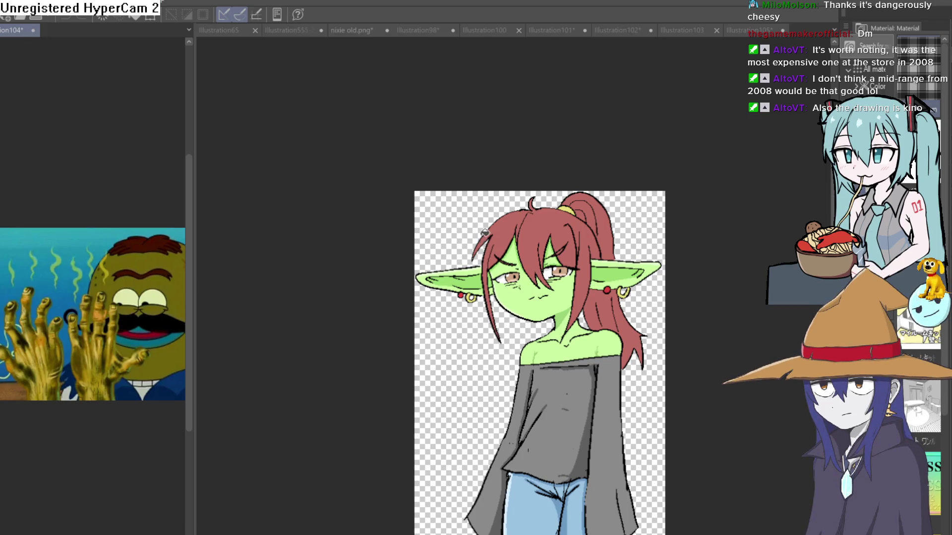
{"action": "key", "text": "ctrl+w"}
Step: View the Illustration555-2-2-3 character lineup, then return to Illustration105
{"action": "left_click", "coordinate": [61, 31]}
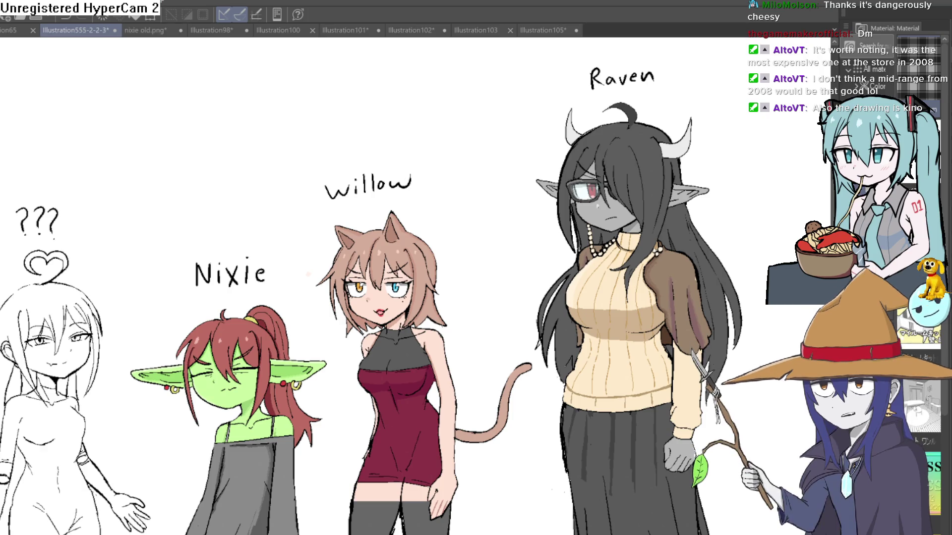
{"action": "left_click", "coordinate": [553, 30]}
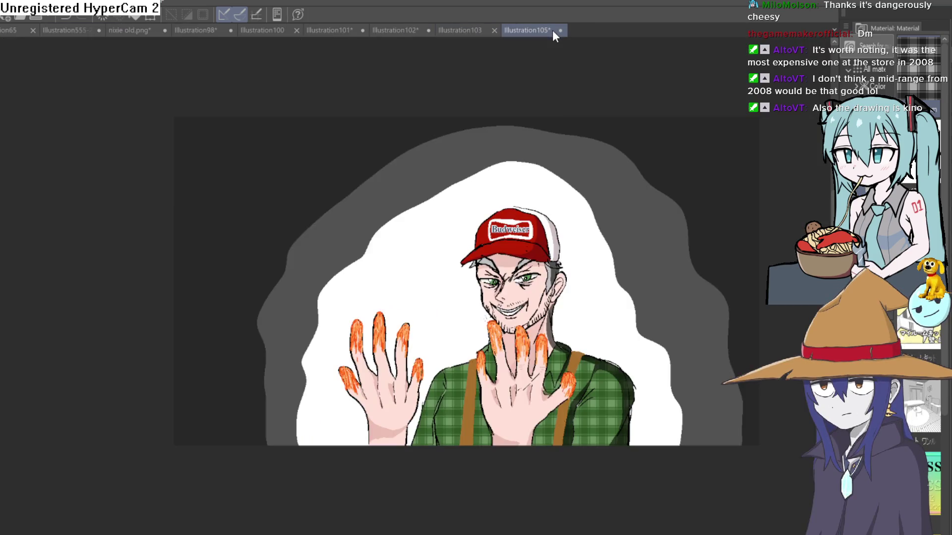
{"action": "left_click_drag", "start_coordinate": [648, 395], "coordinate": [623, 372]}
{"action": "scroll", "coordinate": [496, 318], "scroll_direction": "up", "scroll_amount": 5}
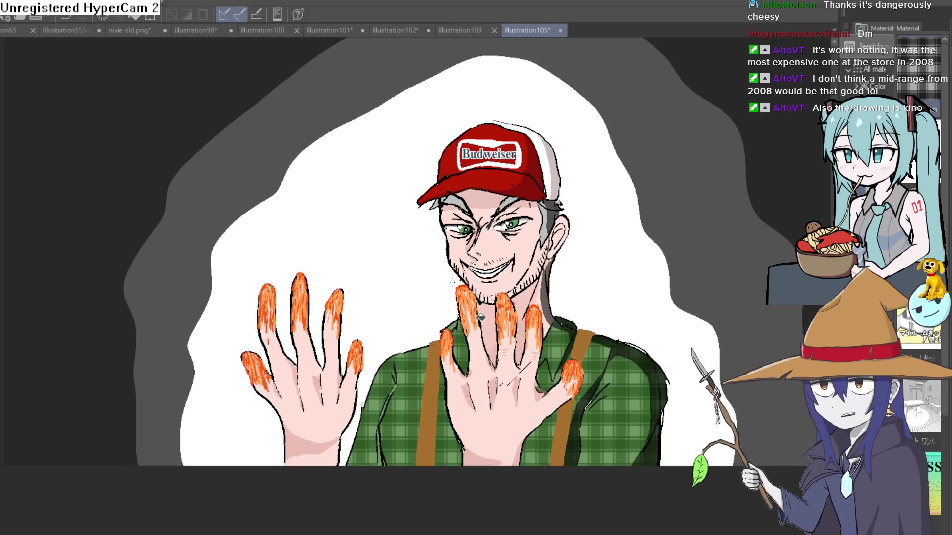
{"action": "scroll", "coordinate": [509, 293], "scroll_direction": "down", "scroll_amount": 1}
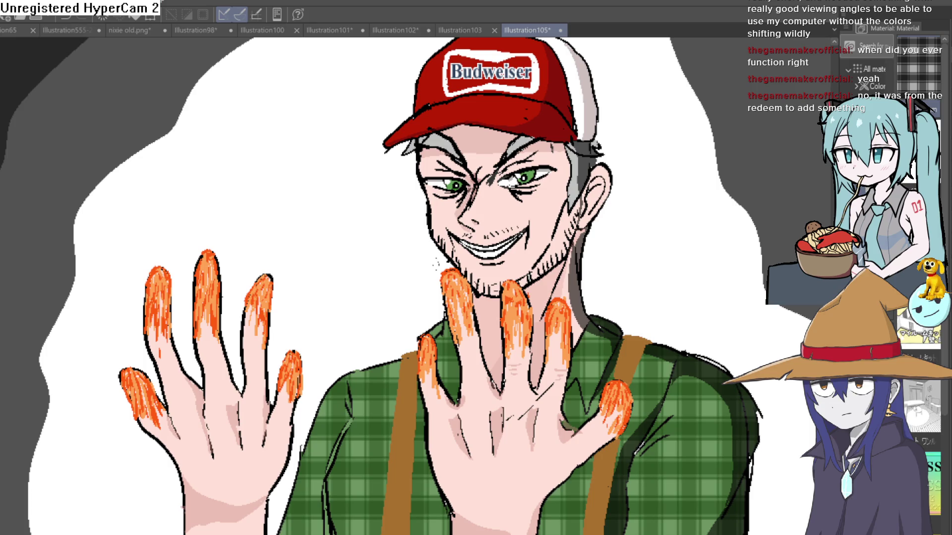
{"action": "left_click", "coordinate": [478, 28]}
Step: Move Illustration103 to the end of the tabs and zoom in on Raven in the lineup
{"action": "left_click_drag", "start_coordinate": [480, 20], "coordinate": [542, 22]}
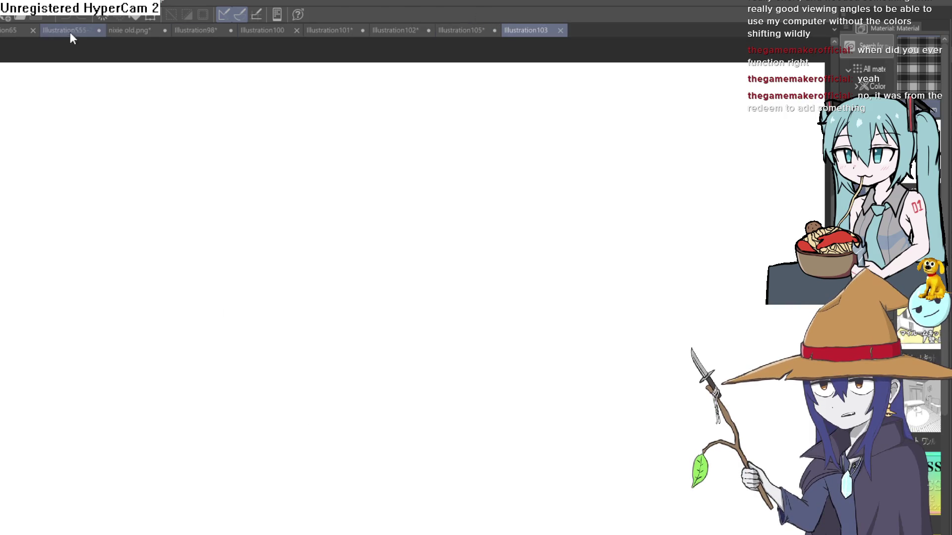
{"action": "left_click", "coordinate": [69, 30]}
{"action": "scroll", "coordinate": [656, 137], "scroll_direction": "down", "scroll_amount": 1}
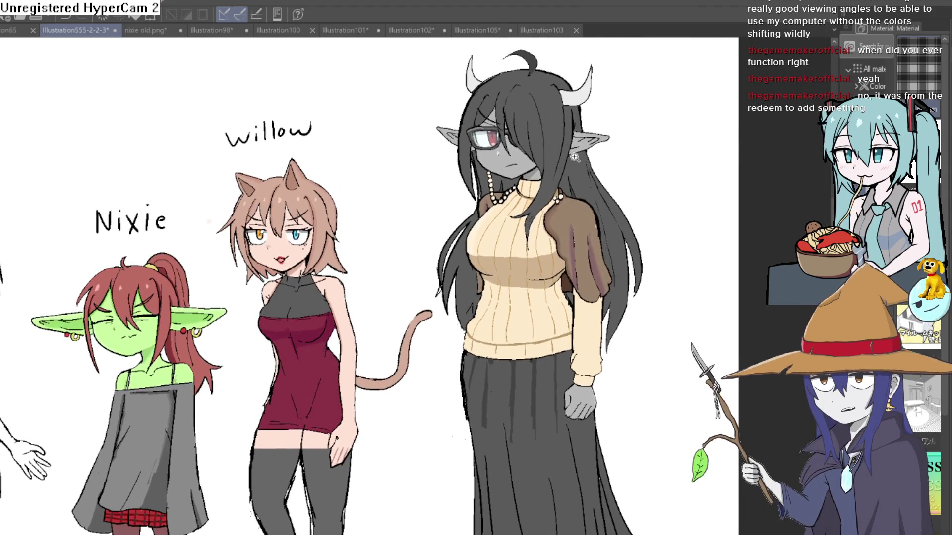
{"action": "scroll", "coordinate": [595, 217], "scroll_direction": "up", "scroll_amount": 4}
{"action": "scroll", "coordinate": [590, 209], "scroll_direction": "up", "scroll_amount": 1}
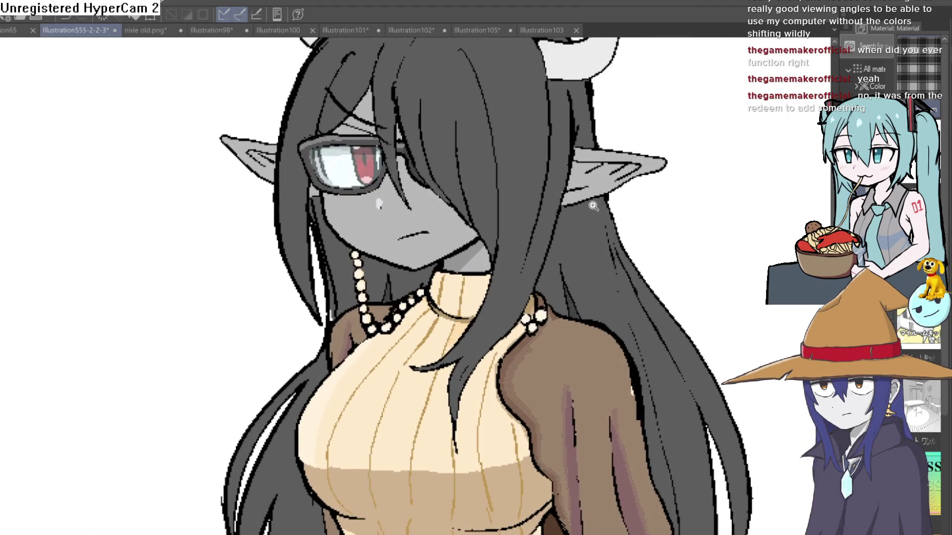
{"action": "scroll", "coordinate": [578, 203], "scroll_direction": "down", "scroll_amount": 2}
{"action": "scroll", "coordinate": [578, 203], "scroll_direction": "up", "scroll_amount": 3}
{"action": "scroll", "coordinate": [578, 204], "scroll_direction": "down", "scroll_amount": 1}
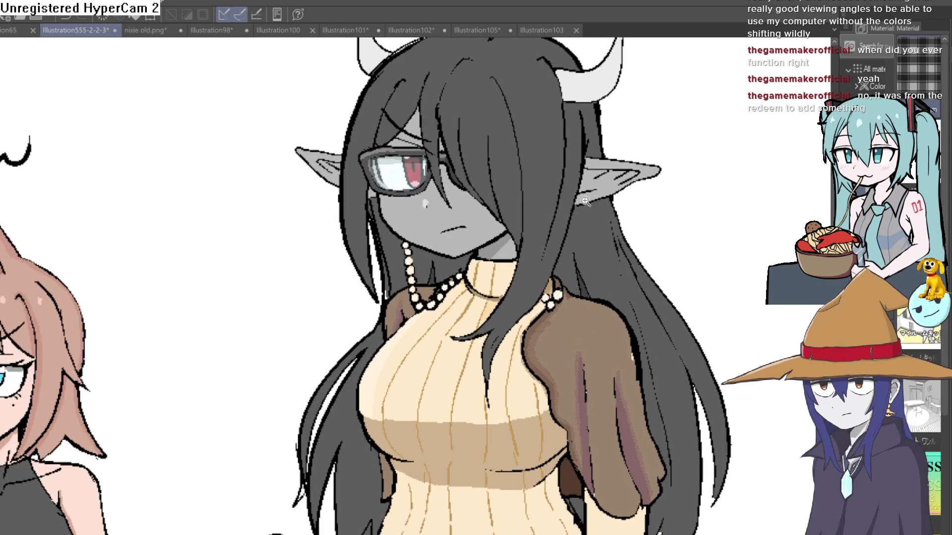
{"action": "scroll", "coordinate": [578, 203], "scroll_direction": "up", "scroll_amount": 1}
{"action": "scroll", "coordinate": [578, 241], "scroll_direction": "up", "scroll_amount": 1}
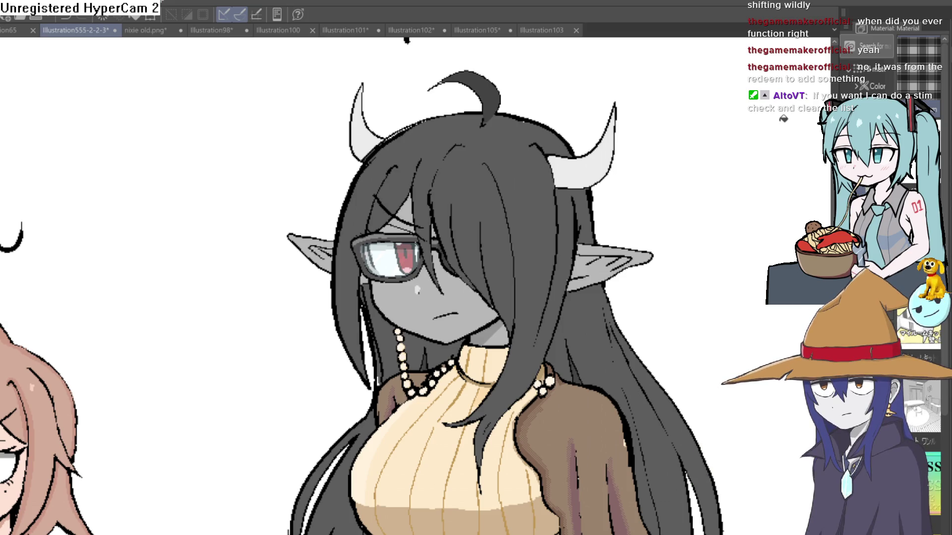
{"action": "scroll", "coordinate": [589, 218], "scroll_direction": "down", "scroll_amount": 3}
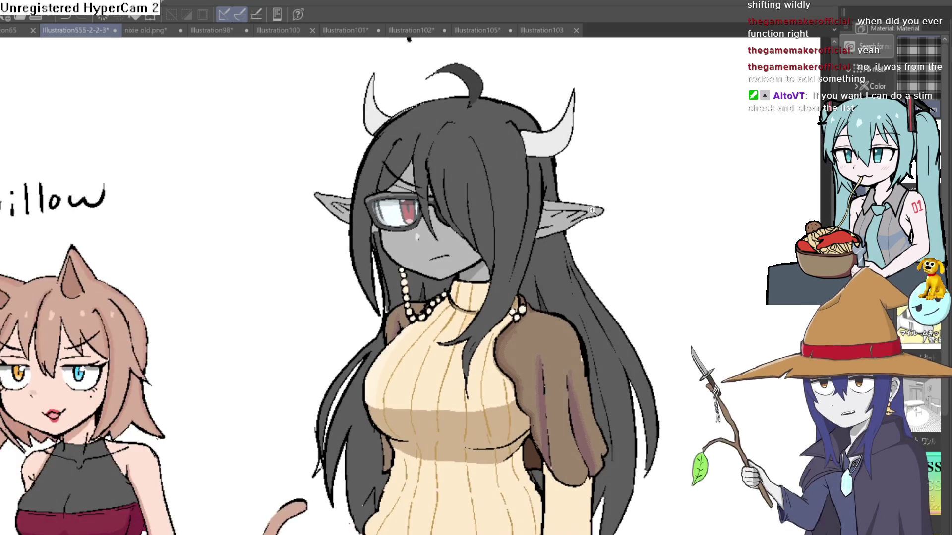
{"action": "left_click_drag", "start_coordinate": [606, 206], "coordinate": [588, 218]}
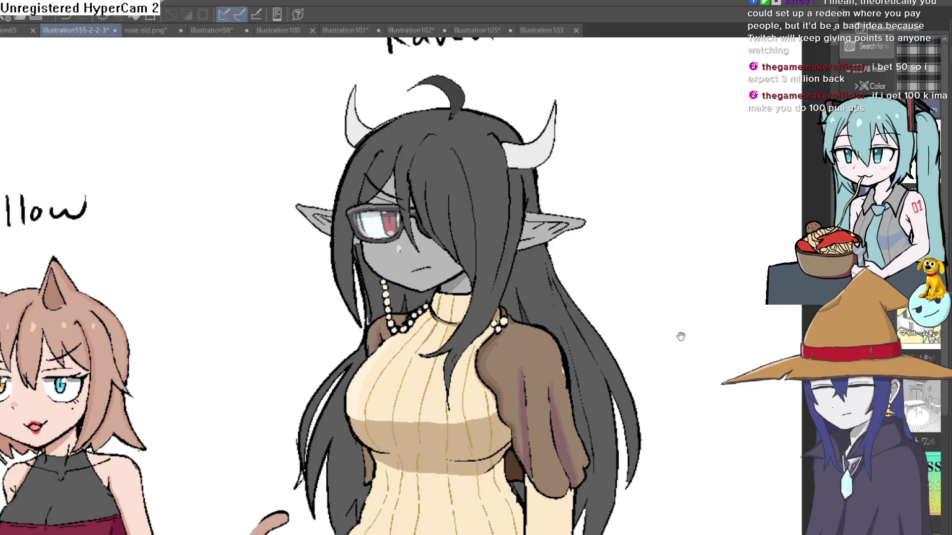
{"action": "scroll", "coordinate": [678, 298], "scroll_direction": "down", "scroll_amount": 4}
{"action": "scroll", "coordinate": [675, 226], "scroll_direction": "down", "scroll_amount": 5}
{"action": "scroll", "coordinate": [622, 331], "scroll_direction": "up", "scroll_amount": 5}
{"action": "scroll", "coordinate": [618, 323], "scroll_direction": "down", "scroll_amount": 3}
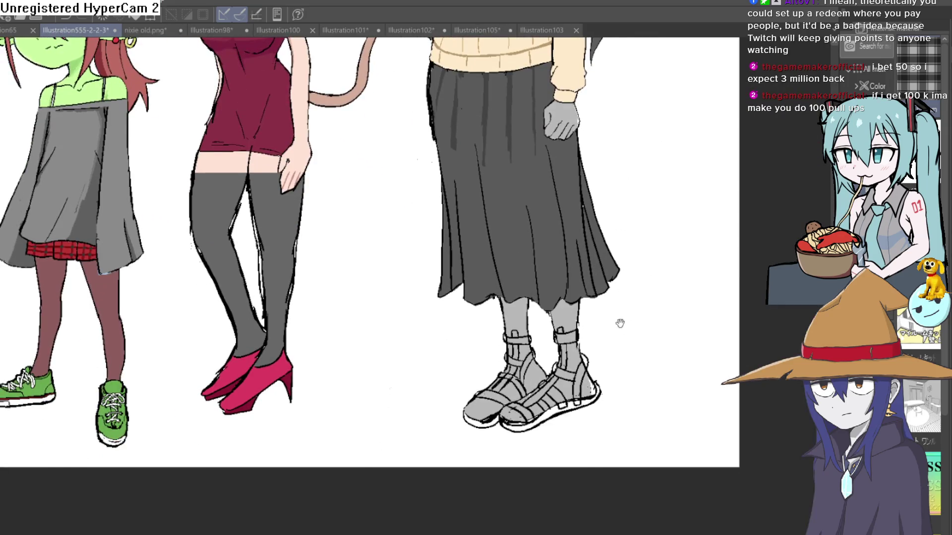
{"action": "left_click_drag", "start_coordinate": [651, 352], "coordinate": [632, 418]}
{"action": "scroll", "coordinate": [632, 419], "scroll_direction": "up", "scroll_amount": 5}
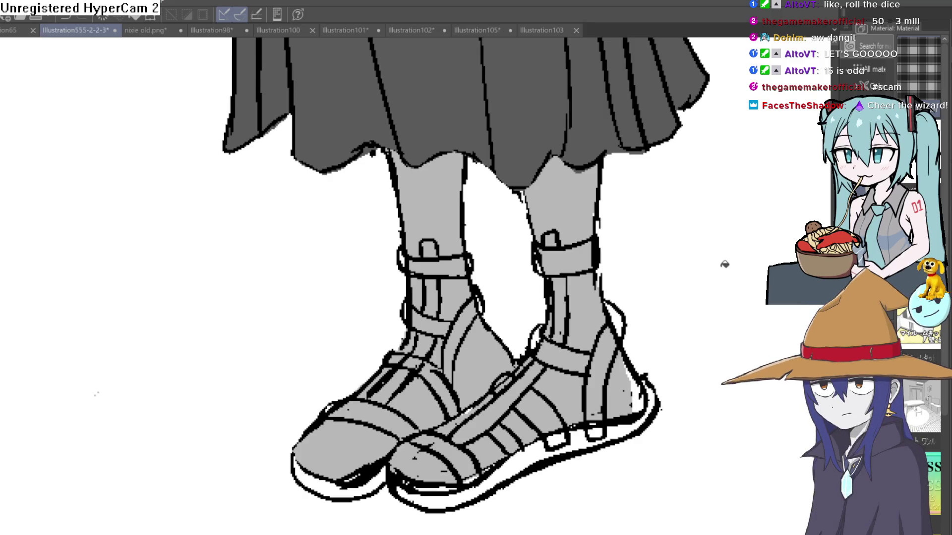
{"action": "scroll", "coordinate": [707, 272], "scroll_direction": "down", "scroll_amount": 5}
{"action": "scroll", "coordinate": [623, 246], "scroll_direction": "up", "scroll_amount": 3}
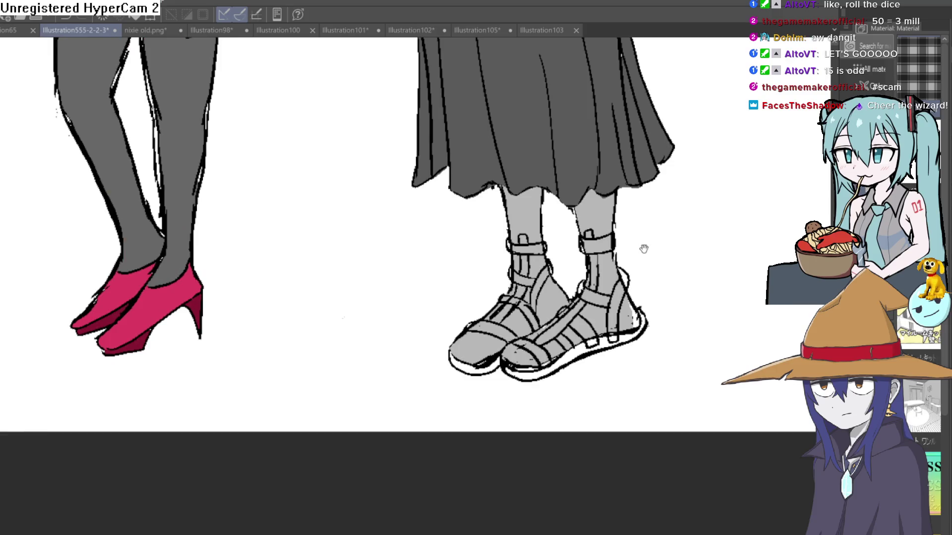
{"action": "left_click_drag", "start_coordinate": [671, 283], "coordinate": [631, 291]}
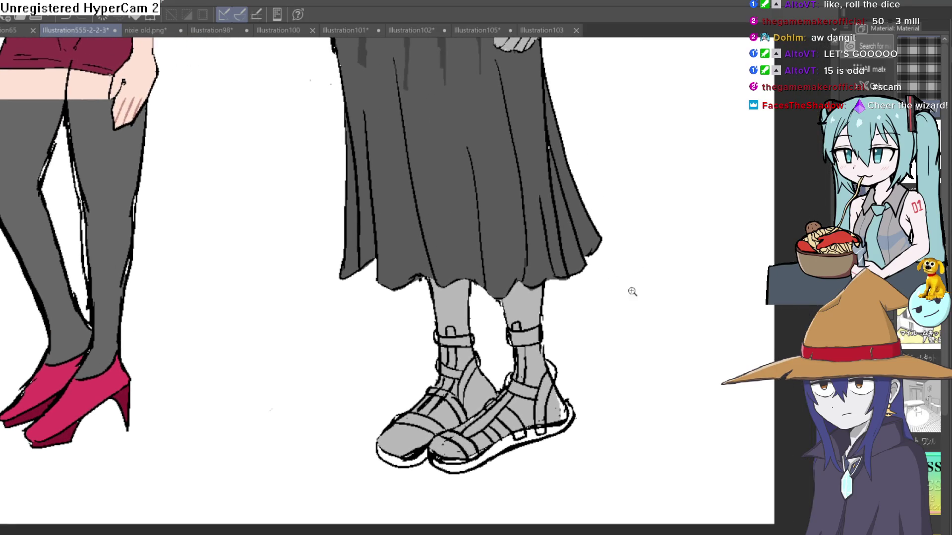
{"action": "scroll", "coordinate": [631, 278], "scroll_direction": "up", "scroll_amount": 1}
{"action": "scroll", "coordinate": [622, 247], "scroll_direction": "down", "scroll_amount": 1}
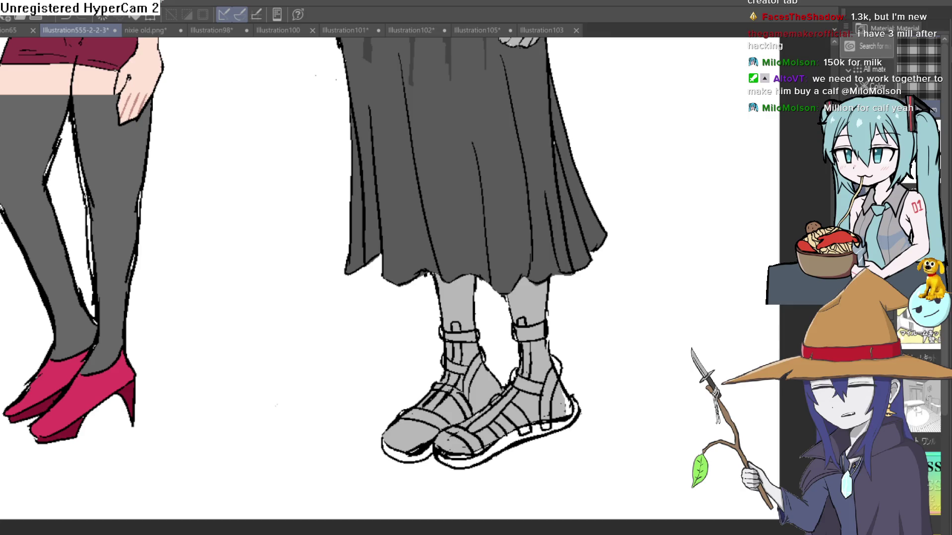
{"action": "left_click_drag", "start_coordinate": [628, 156], "coordinate": [648, 162]}
{"action": "scroll", "coordinate": [568, 283], "scroll_direction": "down", "scroll_amount": 3}
{"action": "scroll", "coordinate": [593, 230], "scroll_direction": "up", "scroll_amount": 1}
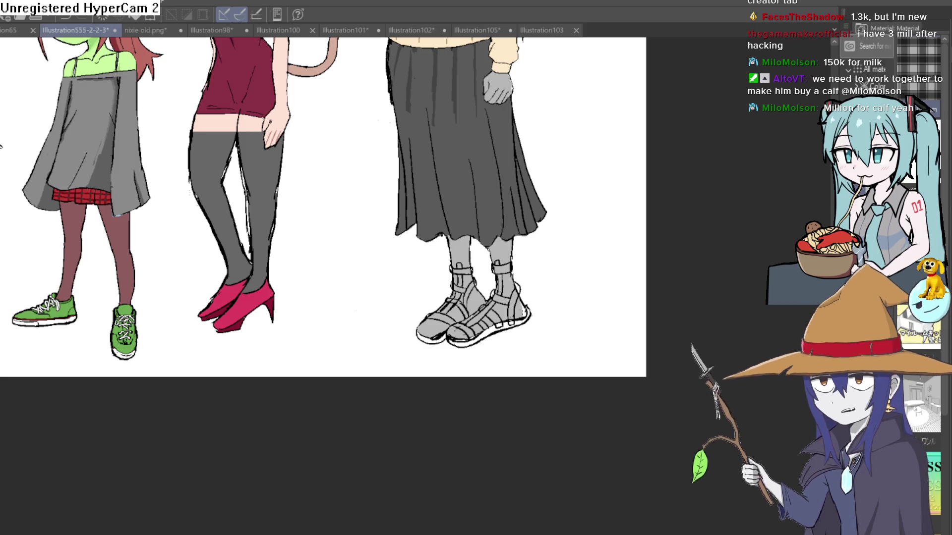
{"action": "key", "text": "ctrl+z"}
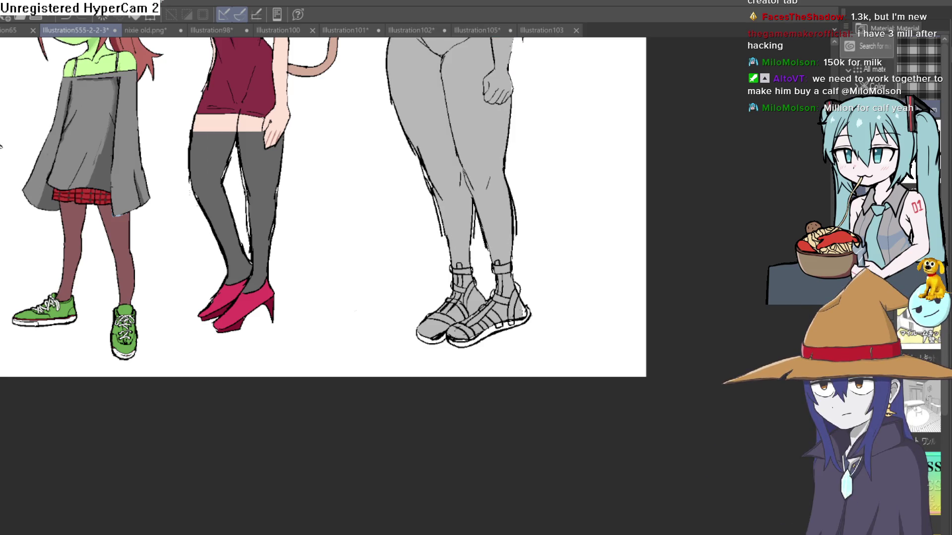
{"action": "key", "text": "ctrl+y"}
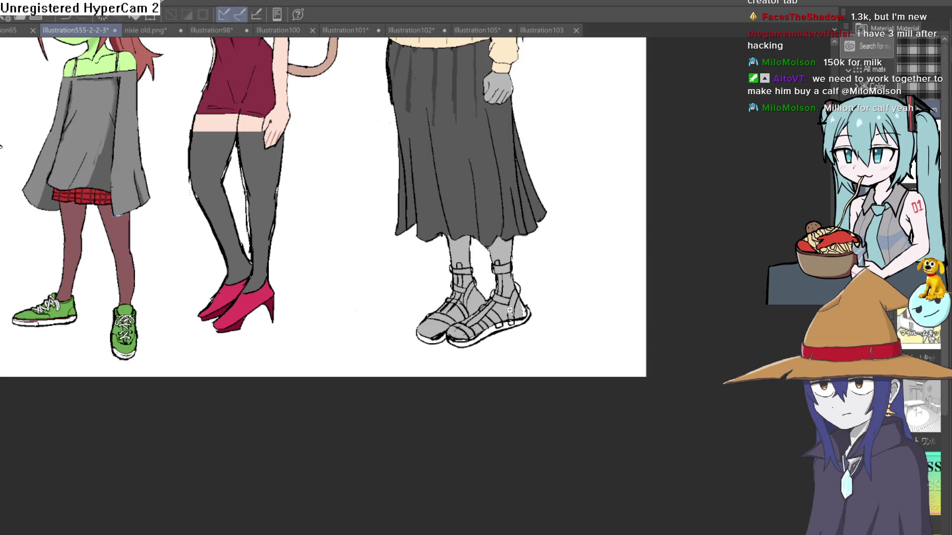
Step: Fill the front sandal's heel back and ankle strap pieces dark grey
{"action": "scroll", "coordinate": [506, 318], "scroll_direction": "up", "scroll_amount": 5}
{"action": "left_click", "coordinate": [521, 292]}
{"action": "left_click", "coordinate": [452, 244]}
{"action": "left_click", "coordinate": [451, 247]}
{"action": "left_click", "coordinate": [474, 213]}
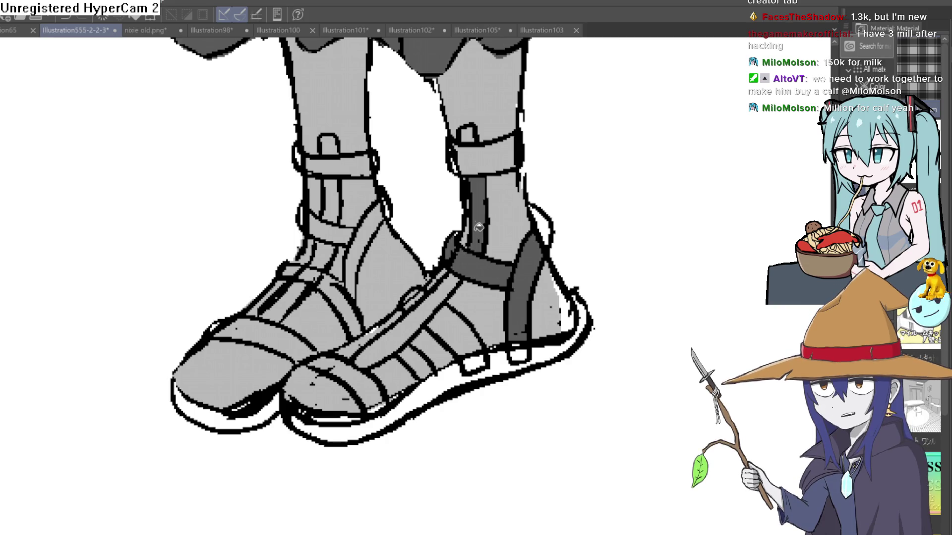
{"action": "left_click", "coordinate": [486, 156]}
{"action": "left_click", "coordinate": [455, 162]}
{"action": "left_click", "coordinate": [468, 135]}
{"action": "left_click", "coordinate": [548, 222]}
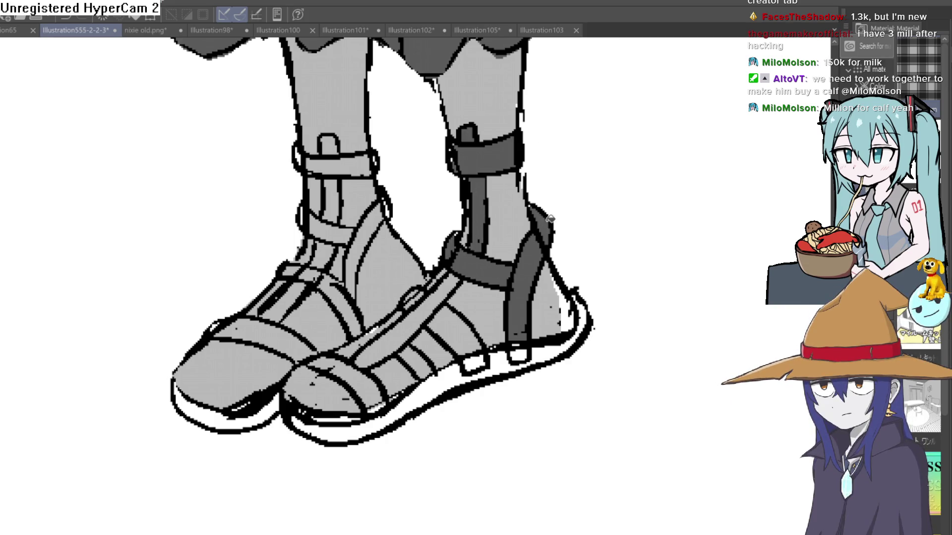
Step: Fill the heel, diagonal and front straps, remaining gaps and sole dark grey
{"action": "left_click", "coordinate": [564, 345]}
{"action": "left_click", "coordinate": [521, 352]}
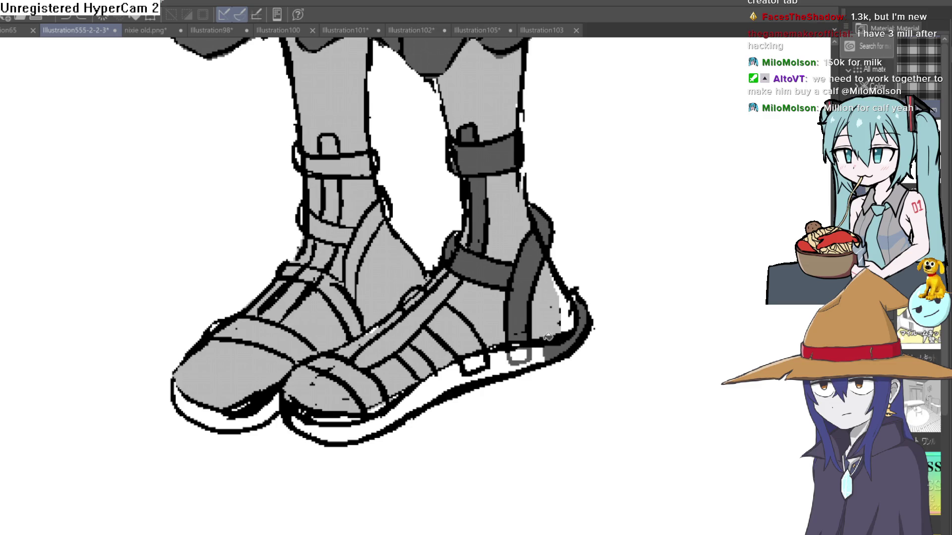
{"action": "left_click", "coordinate": [519, 355]}
{"action": "left_click", "coordinate": [474, 365]}
{"action": "left_click", "coordinate": [459, 328]}
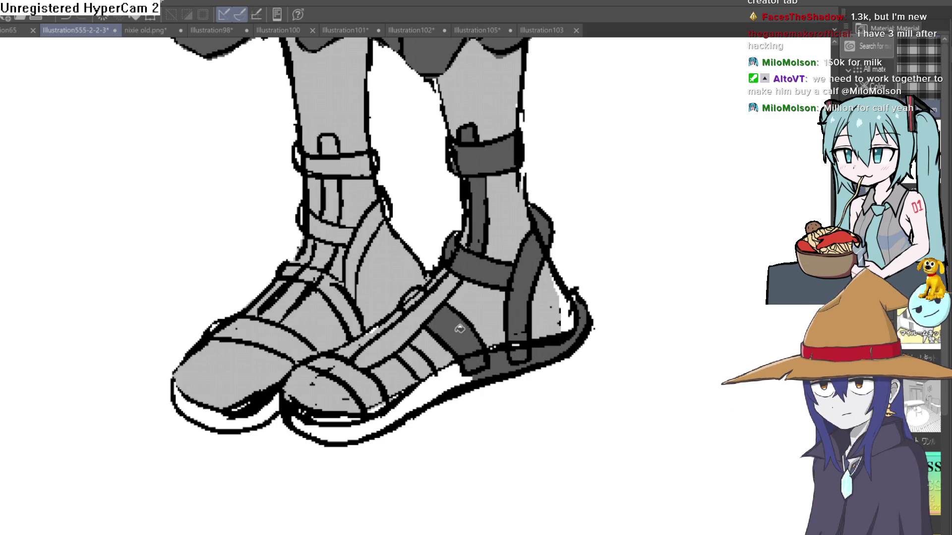
{"action": "left_click", "coordinate": [425, 296]}
{"action": "left_click", "coordinate": [438, 386]}
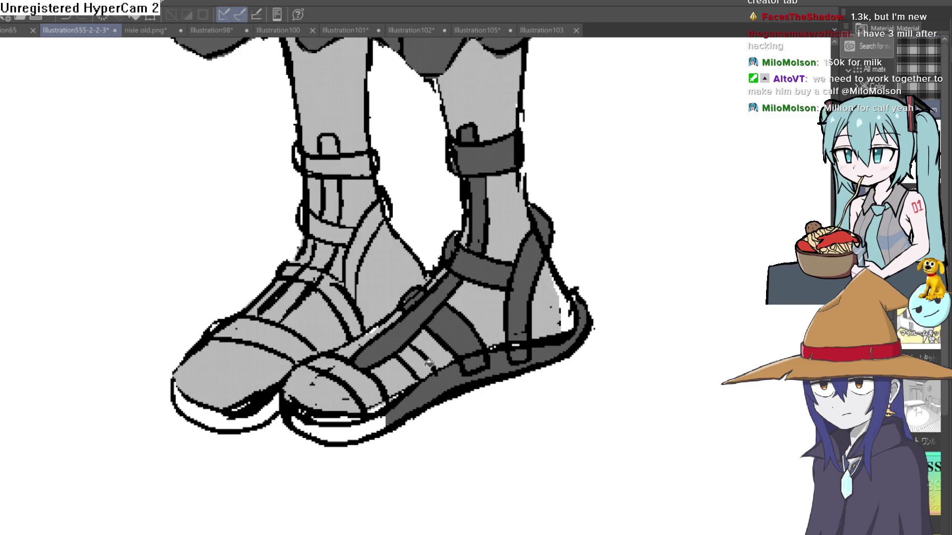
{"action": "left_click", "coordinate": [428, 363]}
{"action": "left_click", "coordinate": [373, 391]}
{"action": "left_click", "coordinate": [370, 432]}
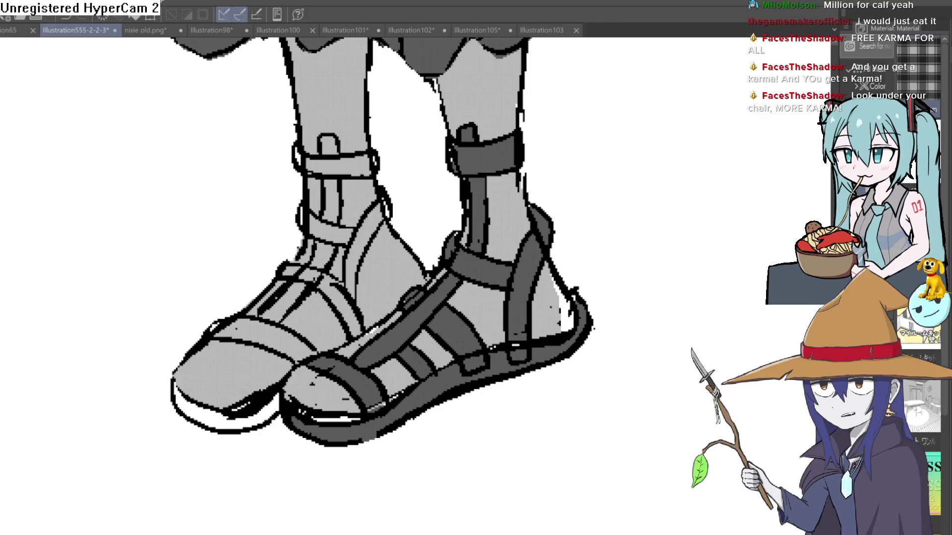
Step: Fill the left sandal's ankle strap, vertical strap and long strap with dark grey
{"action": "key", "text": "ctrl+comma"}
{"action": "key", "text": "ctrl+comma"}
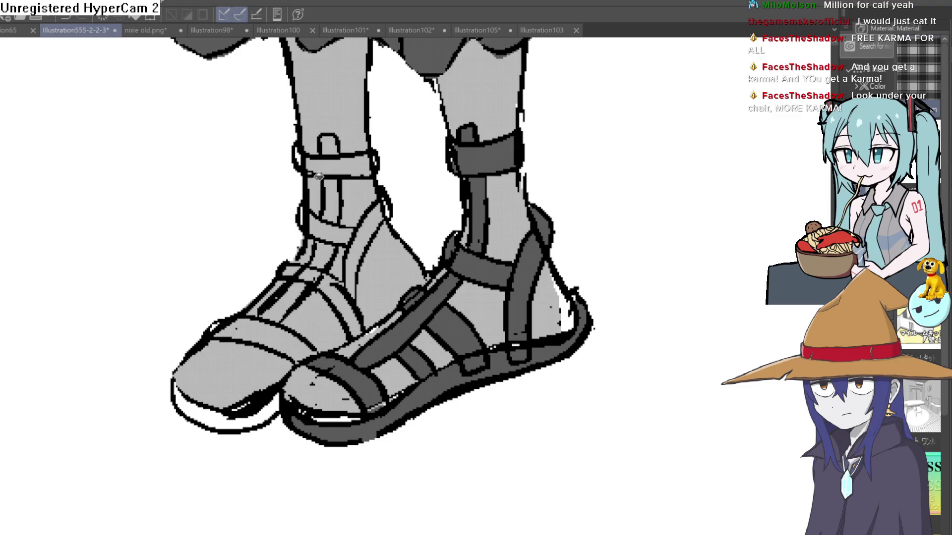
{"action": "left_click", "coordinate": [348, 156]}
{"action": "left_click", "coordinate": [337, 190]}
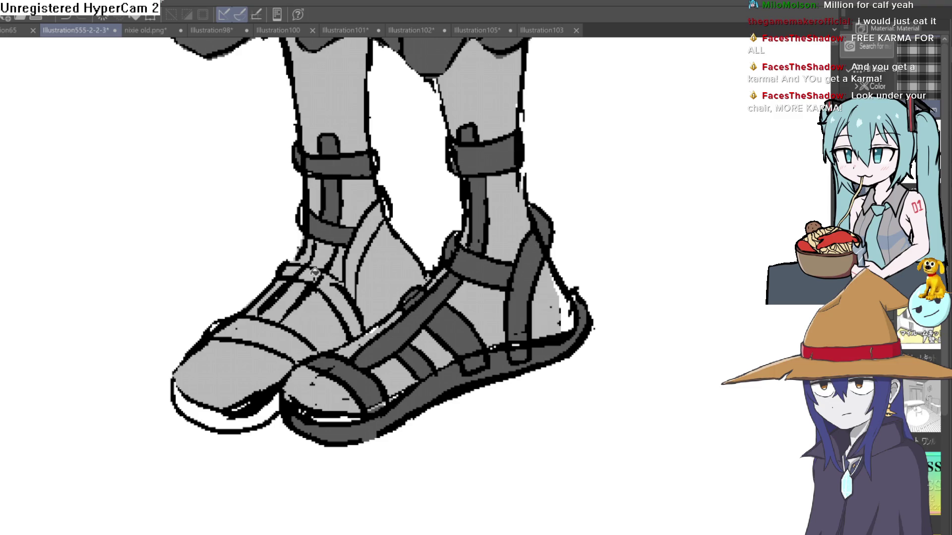
{"action": "mouse_move", "coordinate": [297, 289]}
{"action": "left_mouse_down"}
{"action": "mouse_move", "coordinate": [347, 297]}
{"action": "mouse_move", "coordinate": [217, 322]}
{"action": "left_mouse_up"}
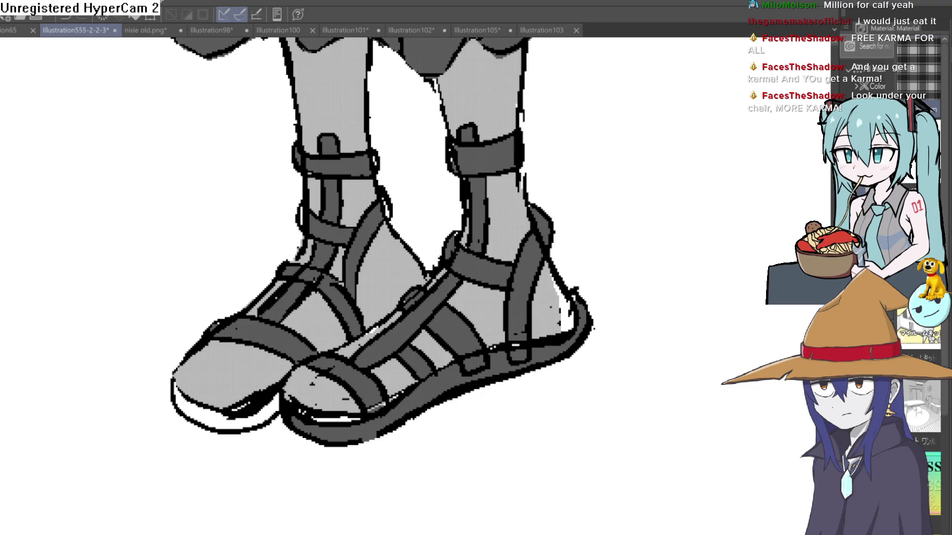
Step: Straighten the view and fill the left shoe's platform sole with dark grey
{"action": "left_click_drag", "start_coordinate": [377, 233], "coordinate": [410, 206]}
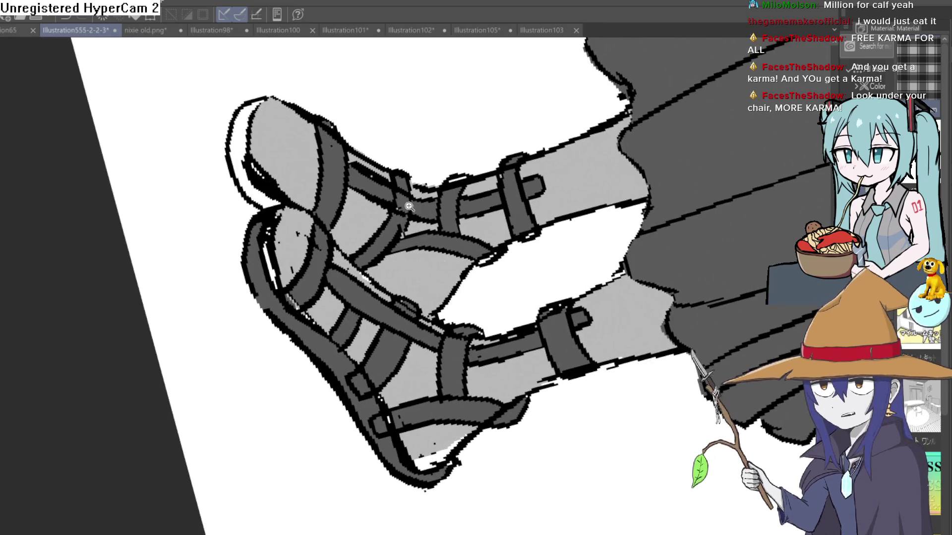
{"action": "scroll", "coordinate": [328, 128], "scroll_direction": "down", "scroll_amount": 2}
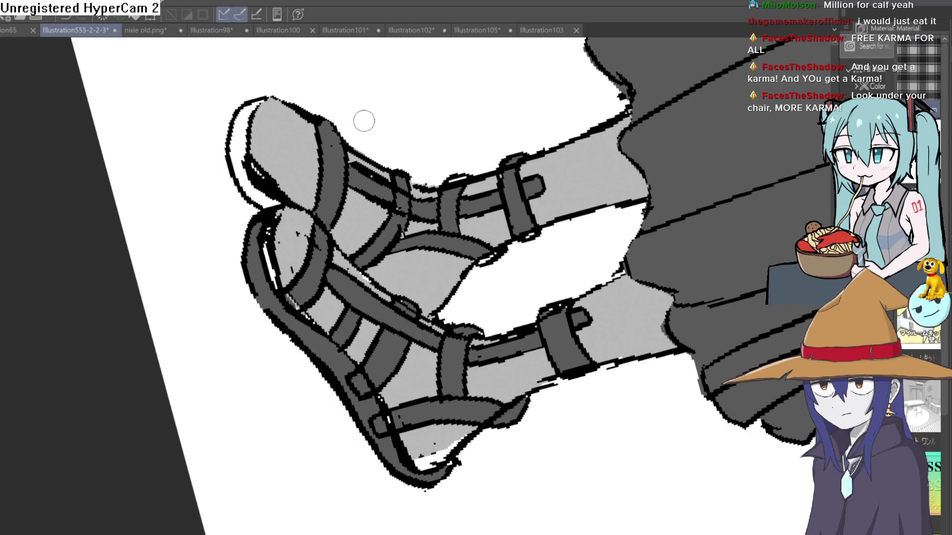
{"action": "key", "text": "ctrl+0"}
{"action": "scroll", "coordinate": [536, 313], "scroll_direction": "up", "scroll_amount": 1}
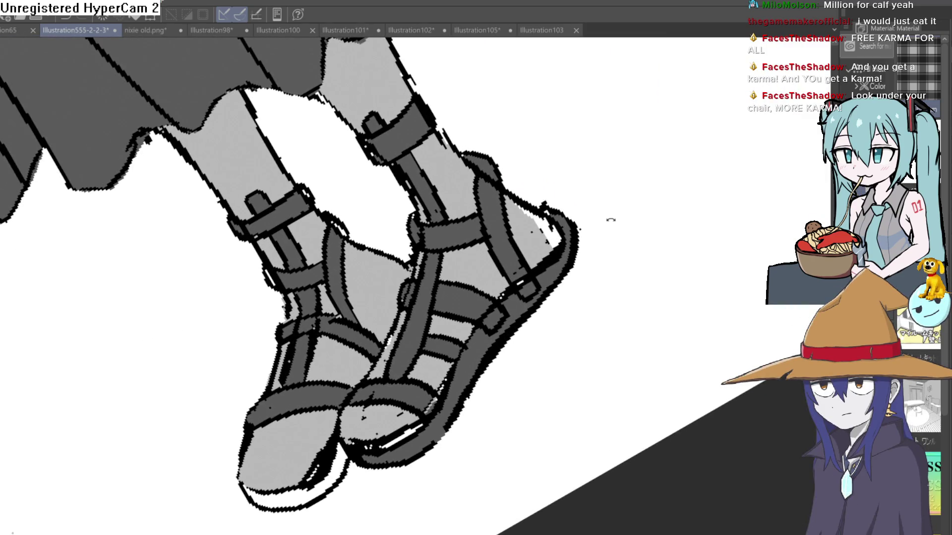
{"action": "left_click_drag", "start_coordinate": [610, 219], "coordinate": [460, 281]}
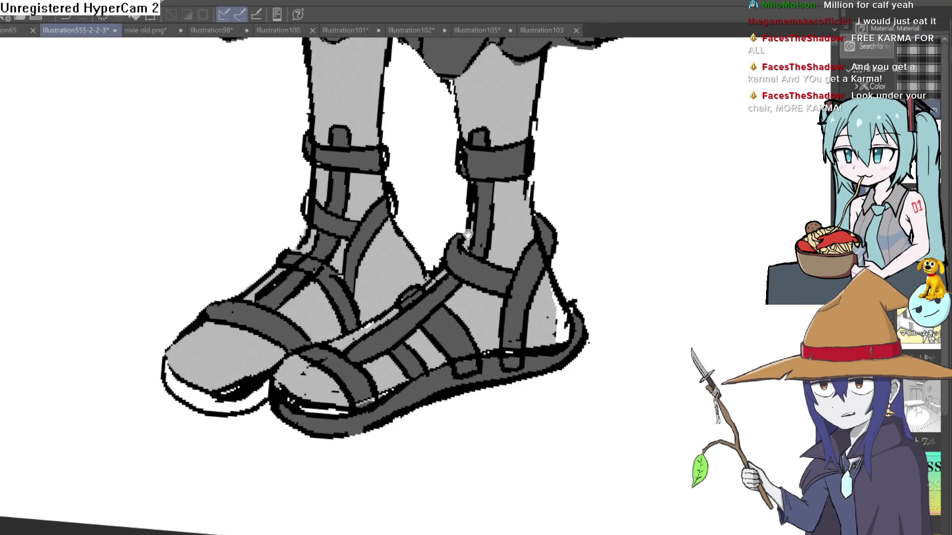
{"action": "left_click_drag", "start_coordinate": [468, 234], "coordinate": [462, 289]}
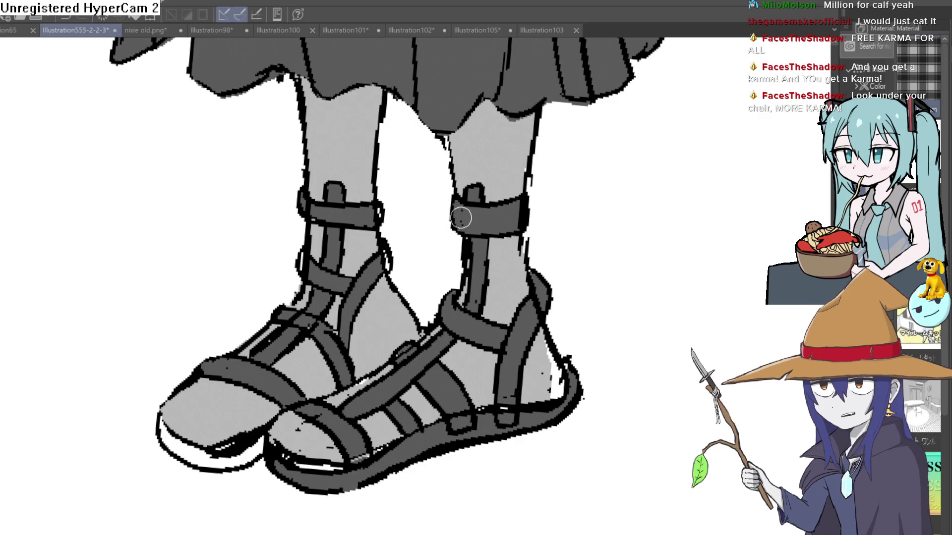
{"action": "scroll", "coordinate": [464, 226], "scroll_direction": "down", "scroll_amount": 2}
{"action": "mouse_move", "coordinate": [560, 223]}
{"action": "left_mouse_down"}
{"action": "mouse_move", "coordinate": [567, 213]}
{"action": "mouse_move", "coordinate": [557, 212]}
{"action": "left_mouse_up"}
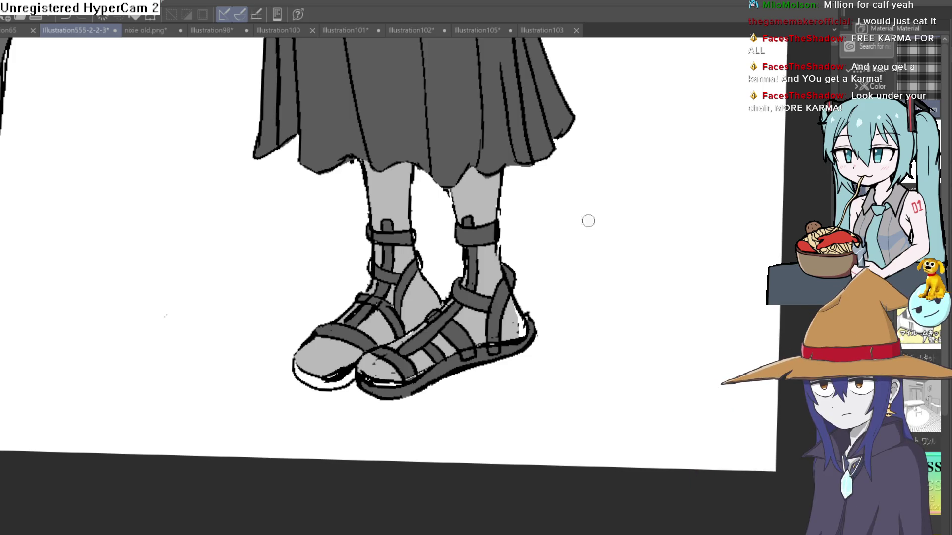
{"action": "scroll", "coordinate": [325, 383], "scroll_direction": "up", "scroll_amount": 3}
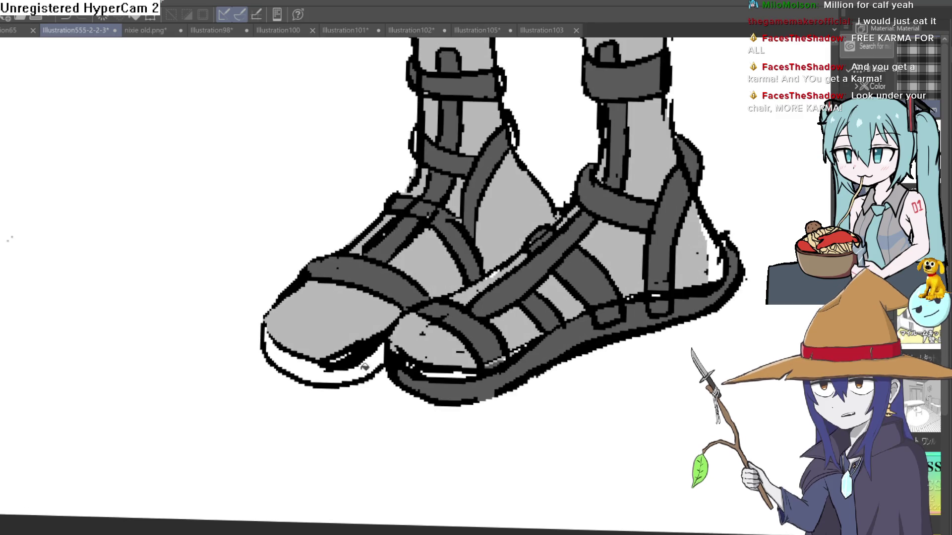
{"action": "left_click", "coordinate": [365, 367]}
{"action": "left_click", "coordinate": [295, 360]}
Step: Paint dark grey over the white gaps and notches along the strap edges
{"action": "key", "text": "-"}
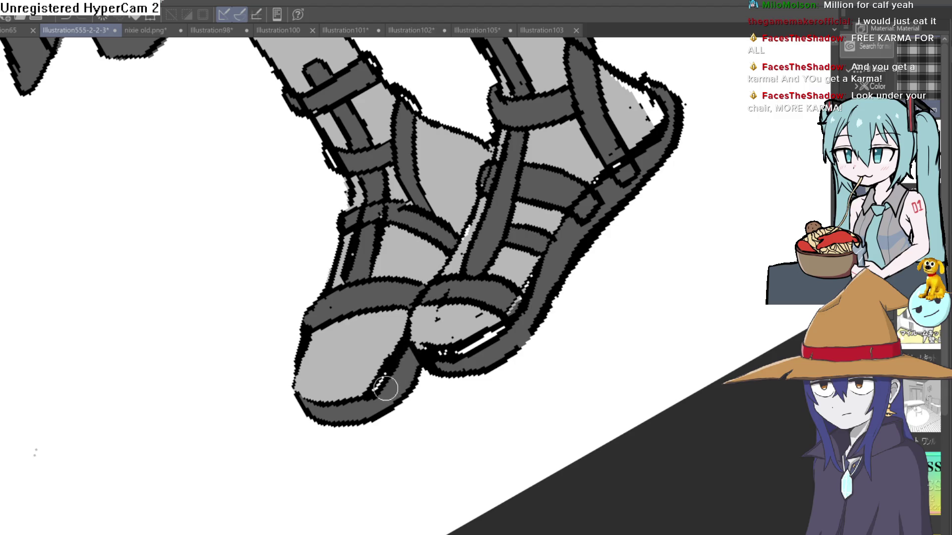
{"action": "key", "text": "^"}
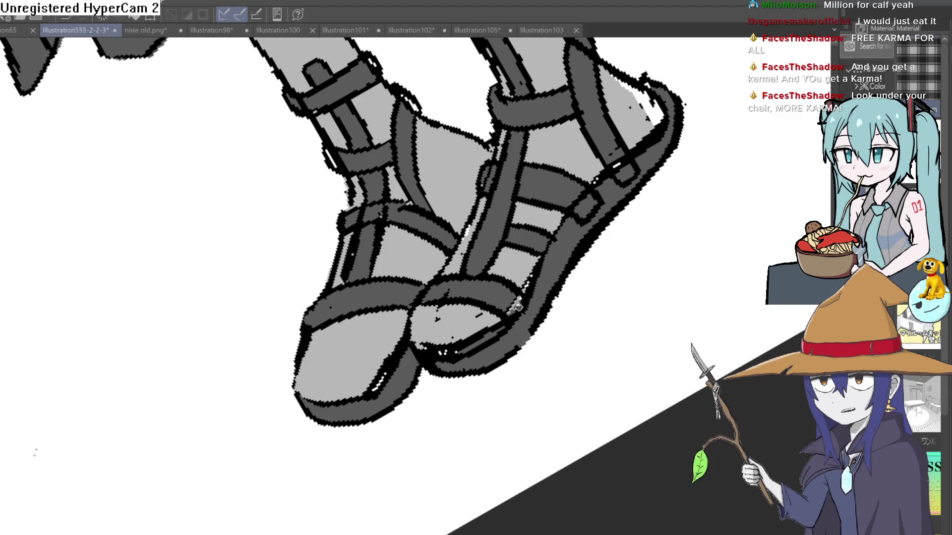
{"action": "scroll", "coordinate": [598, 350], "scroll_direction": "up", "scroll_amount": 3}
{"action": "key", "text": "^"}
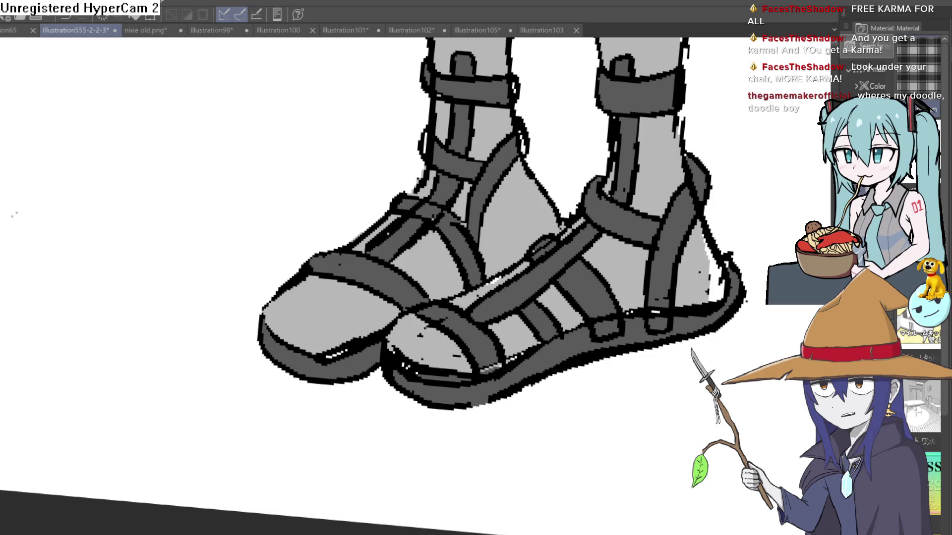
{"action": "key", "text": "^"}
{"action": "scroll", "coordinate": [532, 152], "scroll_direction": "up", "scroll_amount": 5}
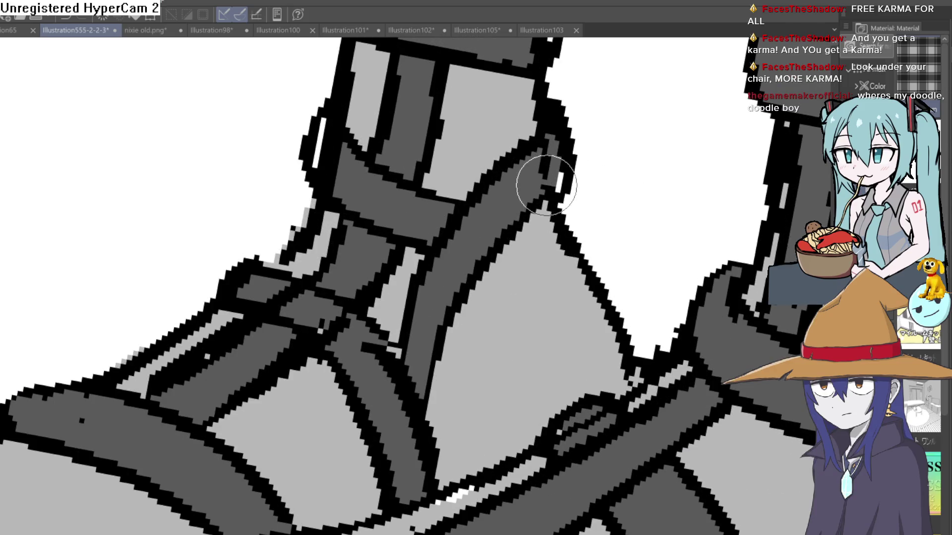
{"action": "left_click_drag", "start_coordinate": [551, 140], "coordinate": [548, 177]}
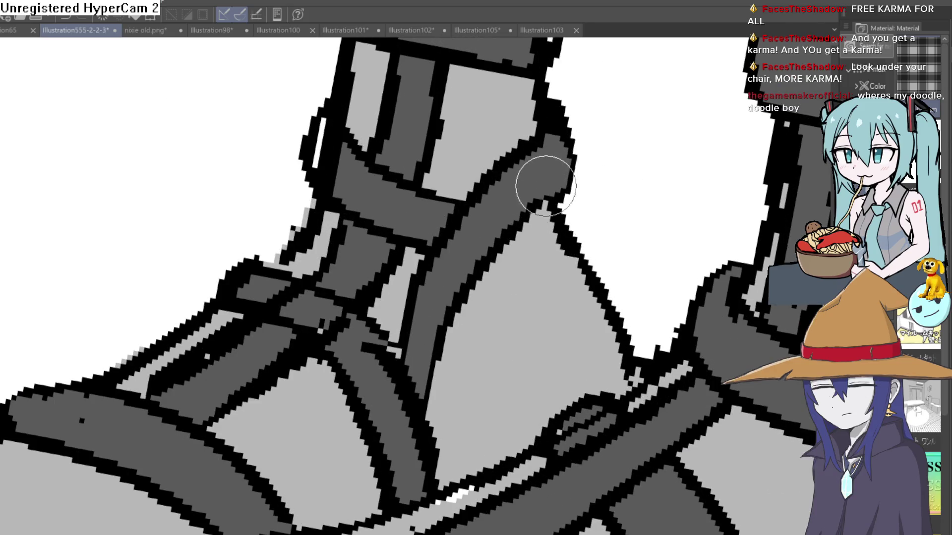
{"action": "mouse_move", "coordinate": [324, 173]}
{"action": "left_mouse_down"}
{"action": "mouse_move", "coordinate": [329, 117]}
{"action": "mouse_move", "coordinate": [340, 170]}
{"action": "mouse_move", "coordinate": [331, 121]}
{"action": "left_mouse_up"}
{"action": "scroll", "coordinate": [459, 156], "scroll_direction": "down", "scroll_amount": 5}
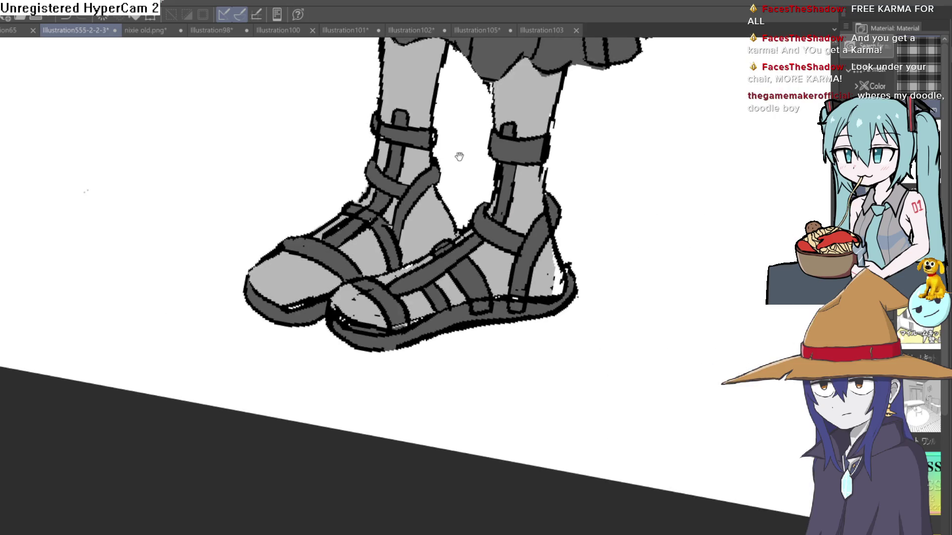
{"action": "scroll", "coordinate": [407, 127], "scroll_direction": "up", "scroll_amount": 5}
{"action": "scroll", "coordinate": [565, 208], "scroll_direction": "up", "scroll_amount": 1}
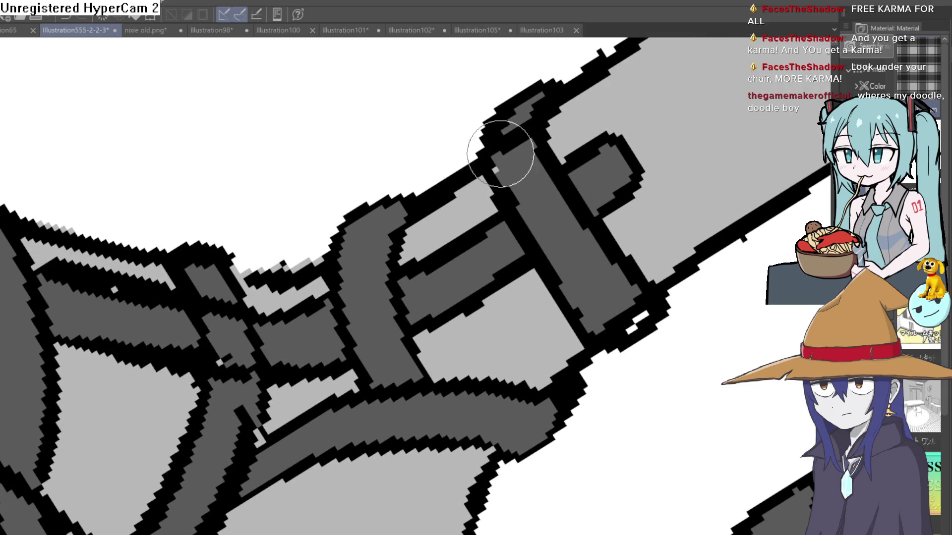
{"action": "mouse_move", "coordinate": [524, 111]}
{"action": "left_mouse_down"}
{"action": "mouse_move", "coordinate": [509, 175]}
{"action": "mouse_move", "coordinate": [610, 318]}
{"action": "mouse_move", "coordinate": [629, 304]}
{"action": "mouse_move", "coordinate": [637, 316]}
{"action": "mouse_move", "coordinate": [607, 318]}
{"action": "left_mouse_up"}
Step: Toggle the sandal strap layer off and on to compare the finished straps
{"action": "scroll", "coordinate": [608, 319], "scroll_direction": "down", "scroll_amount": 6}
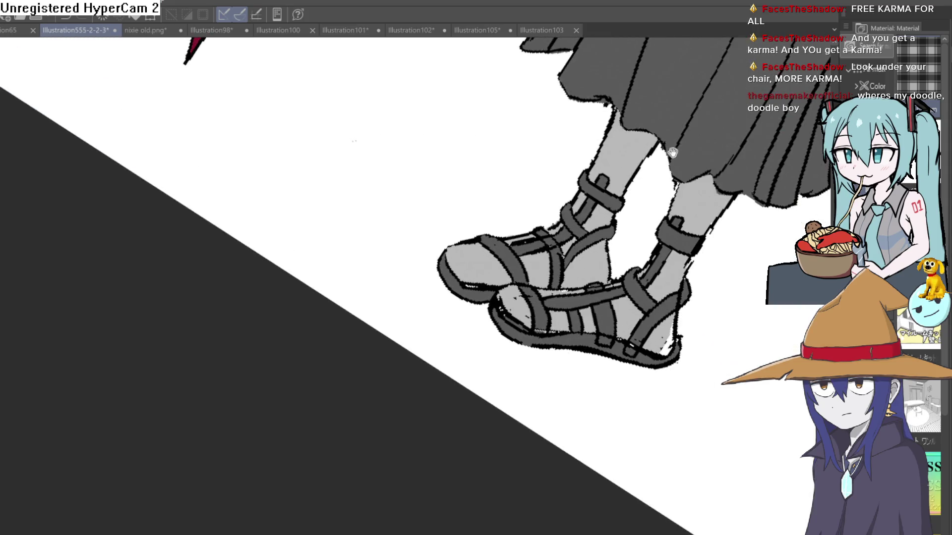
{"action": "scroll", "coordinate": [703, 172], "scroll_direction": "down", "scroll_amount": 4}
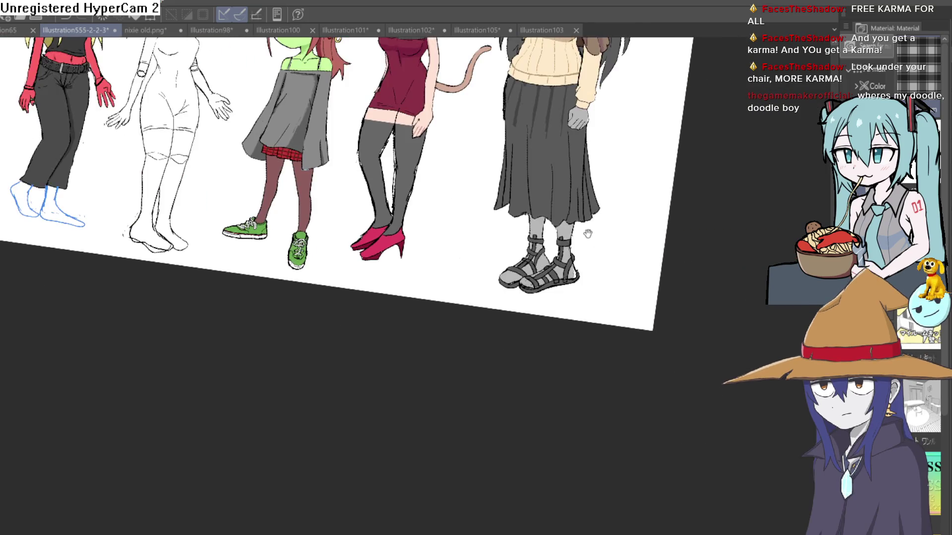
{"action": "left_click_drag", "start_coordinate": [613, 246], "coordinate": [609, 317]}
{"action": "scroll", "coordinate": [607, 228], "scroll_direction": "down", "scroll_amount": 2}
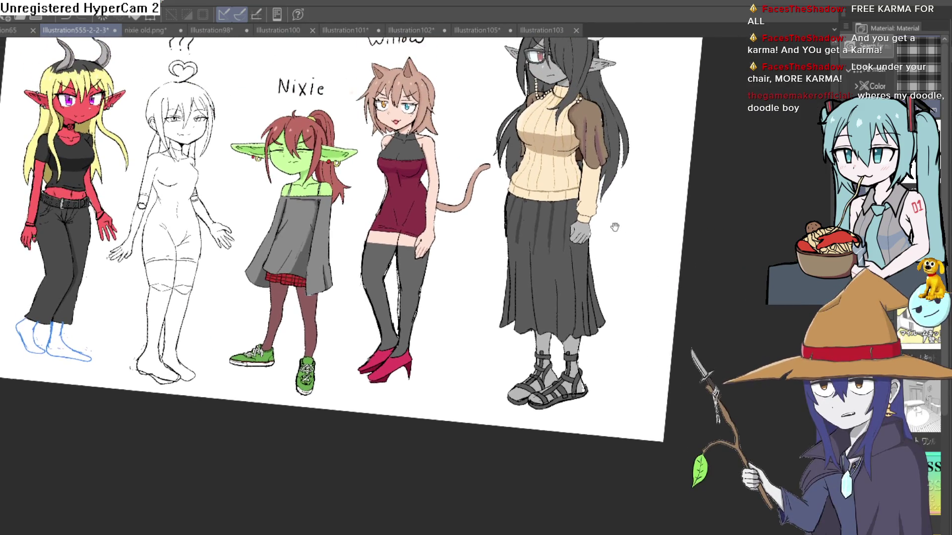
{"action": "scroll", "coordinate": [602, 244], "scroll_direction": "up", "scroll_amount": 5}
{"action": "scroll", "coordinate": [602, 243], "scroll_direction": "up", "scroll_amount": 6}
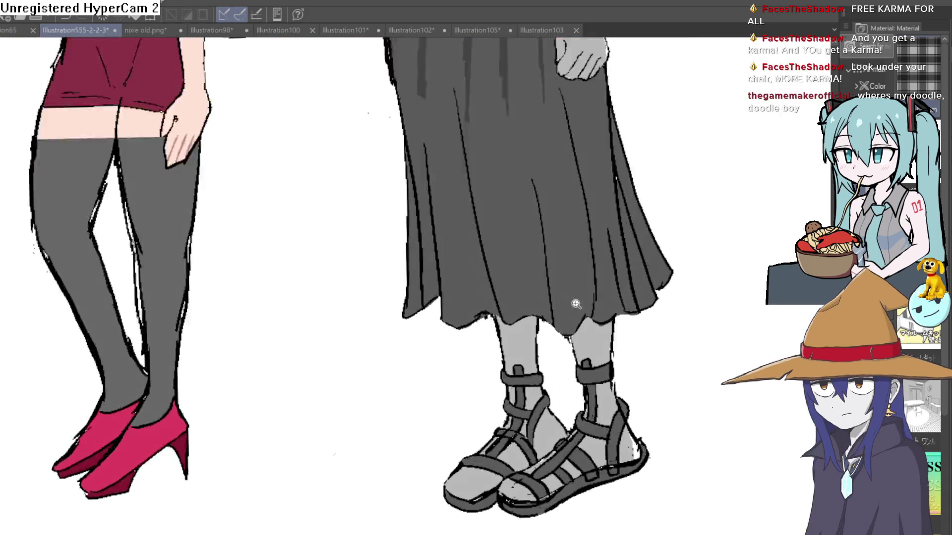
{"action": "scroll", "coordinate": [586, 224], "scroll_direction": "down", "scroll_amount": 2}
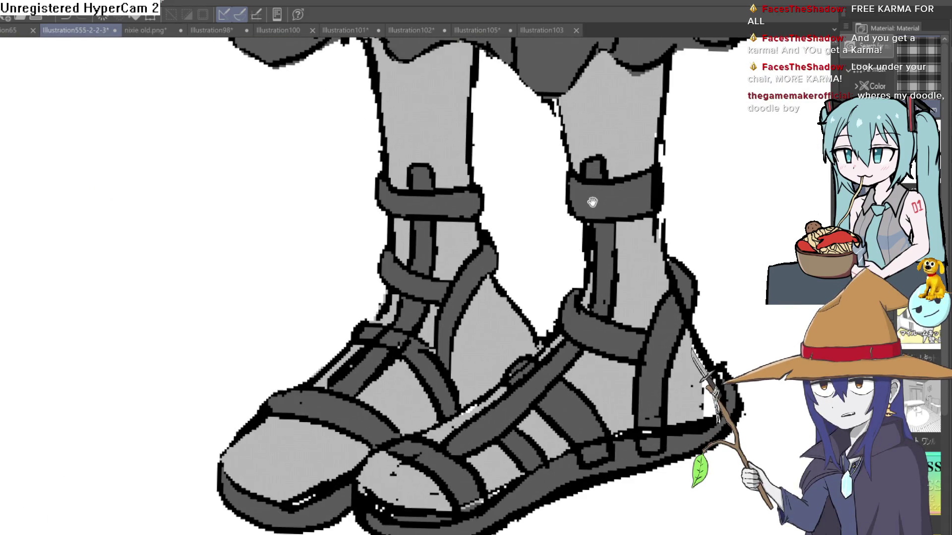
{"action": "scroll", "coordinate": [580, 222], "scroll_direction": "up", "scroll_amount": 1}
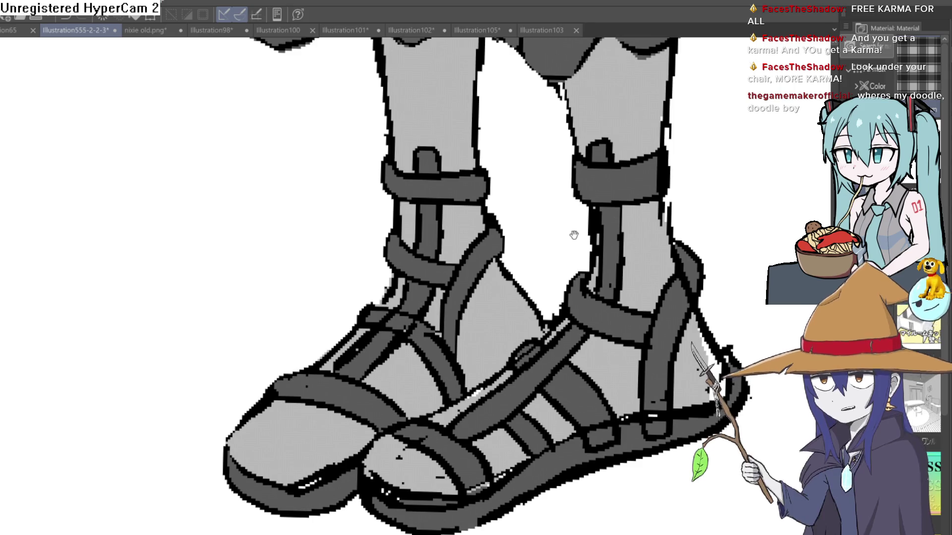
{"action": "left_click_drag", "start_coordinate": [578, 229], "coordinate": [582, 204]}
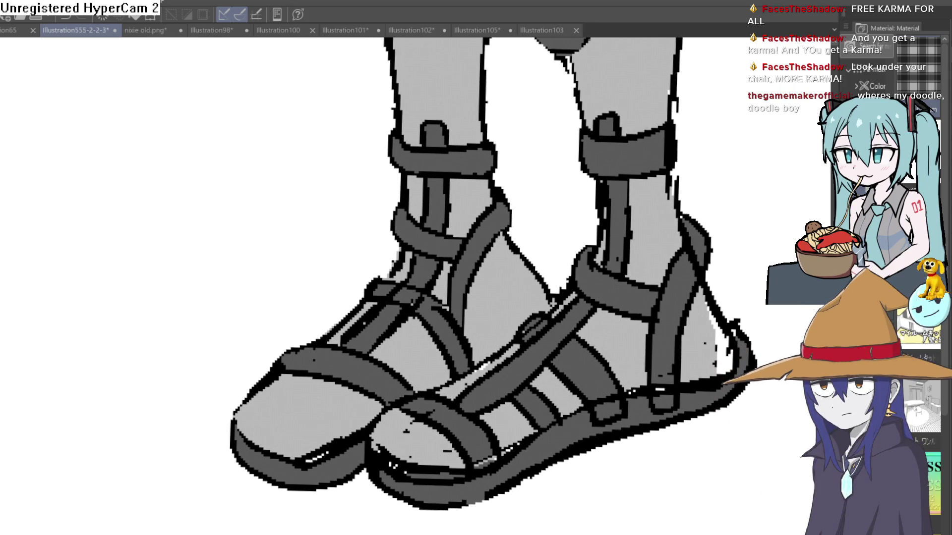
{"action": "scroll", "coordinate": [604, 325], "scroll_direction": "down", "scroll_amount": 1}
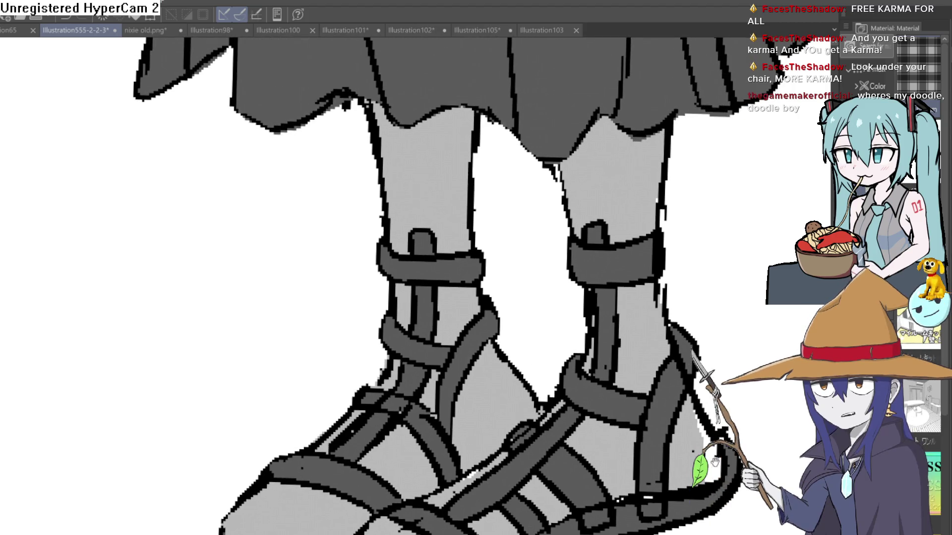
{"action": "scroll", "coordinate": [699, 249], "scroll_direction": "up", "scroll_amount": 1}
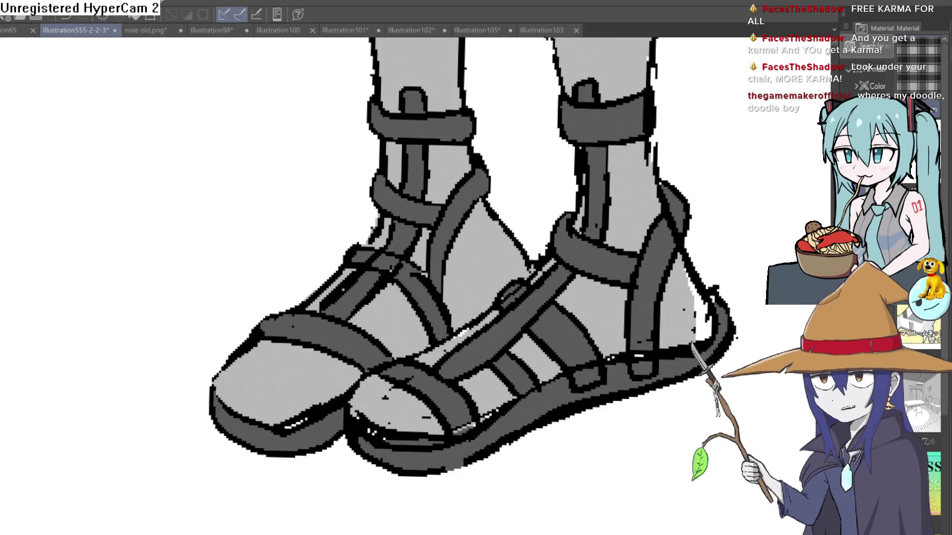
{"action": "key", "text": "Delete"}
{"action": "key", "text": "ctrl+z"}
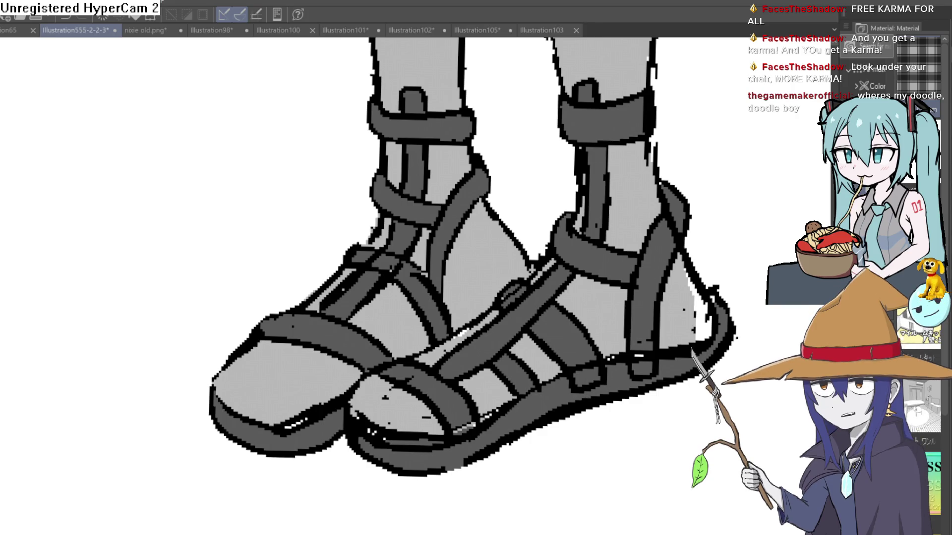
{"action": "key", "text": "ctrl+z"}
{"action": "key", "text": "ctrl+y"}
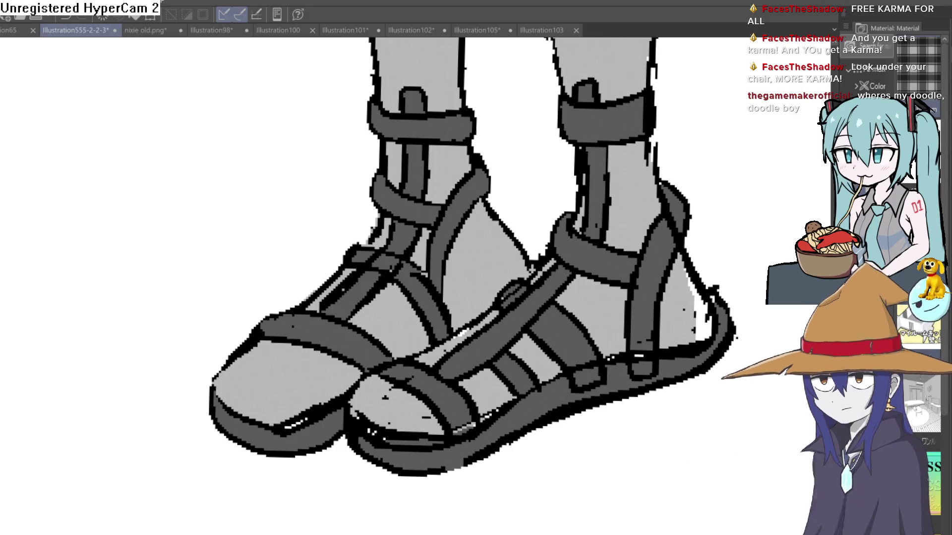
{"action": "scroll", "coordinate": [658, 259], "scroll_direction": "down", "scroll_amount": 5}
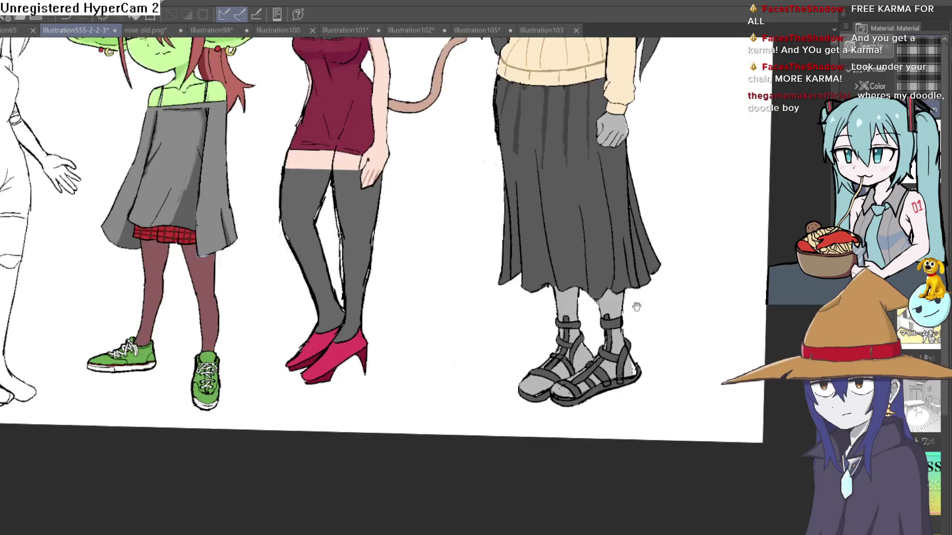
{"action": "scroll", "coordinate": [634, 307], "scroll_direction": "up", "scroll_amount": 2}
{"action": "scroll", "coordinate": [634, 323], "scroll_direction": "down", "scroll_amount": 2}
{"action": "scroll", "coordinate": [636, 444], "scroll_direction": "up", "scroll_amount": 2}
{"action": "mouse_move", "coordinate": [635, 444]}
{"action": "left_mouse_down"}
{"action": "mouse_move", "coordinate": [644, 322]}
{"action": "mouse_move", "coordinate": [670, 266]}
{"action": "mouse_move", "coordinate": [648, 312]}
{"action": "left_mouse_up"}
{"action": "scroll", "coordinate": [679, 304], "scroll_direction": "down", "scroll_amount": 2}
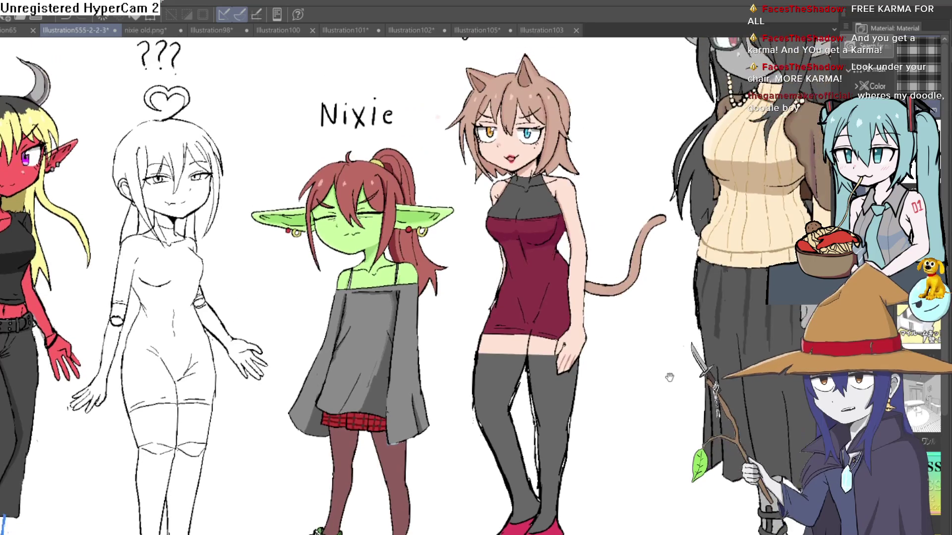
{"action": "scroll", "coordinate": [677, 305], "scroll_direction": "up", "scroll_amount": 2}
{"action": "scroll", "coordinate": [674, 305], "scroll_direction": "down", "scroll_amount": 1}
{"action": "scroll", "coordinate": [687, 300], "scroll_direction": "up", "scroll_amount": 1}
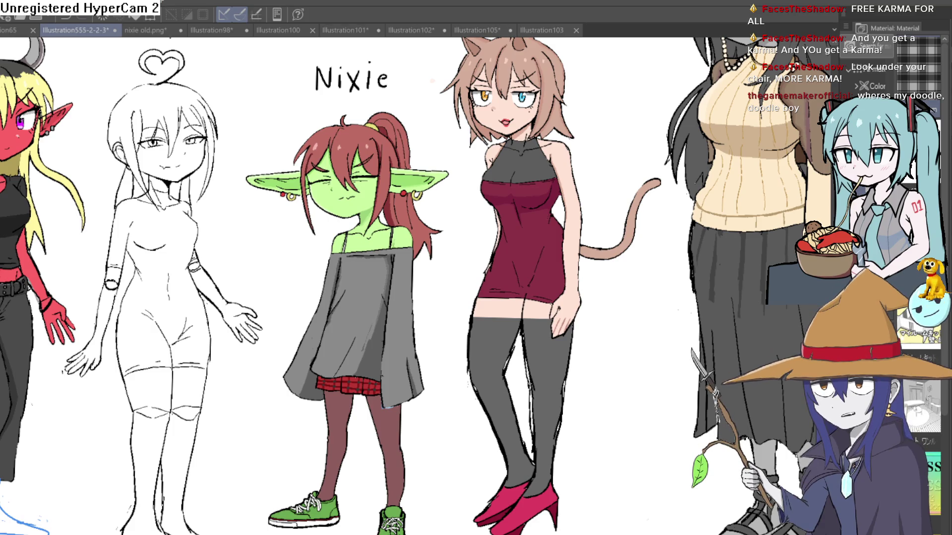
{"action": "left_click_drag", "start_coordinate": [476, 268], "coordinate": [337, 226]}
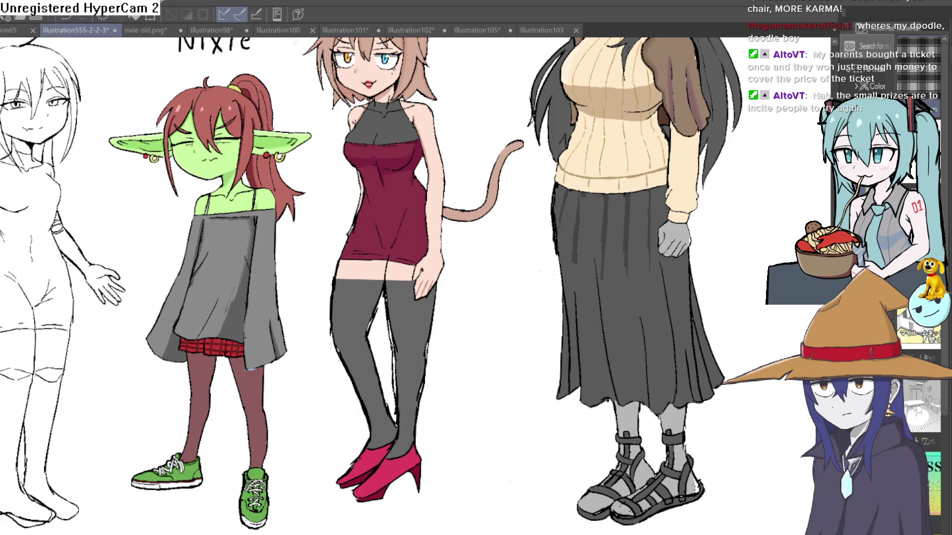
{"action": "left_click_drag", "start_coordinate": [726, 461], "coordinate": [697, 335]}
{"action": "scroll", "coordinate": [697, 335], "scroll_direction": "up", "scroll_amount": 4}
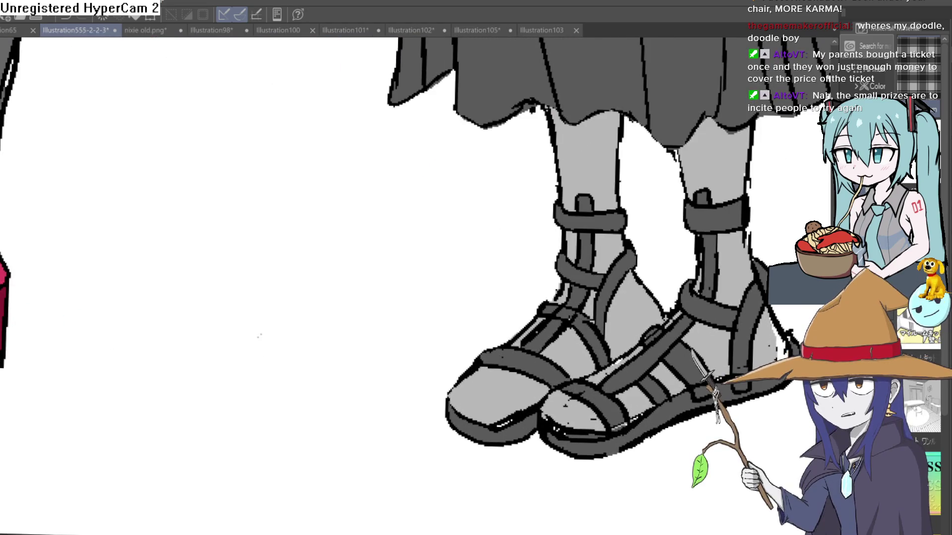
{"action": "left_click_drag", "start_coordinate": [639, 452], "coordinate": [485, 431]}
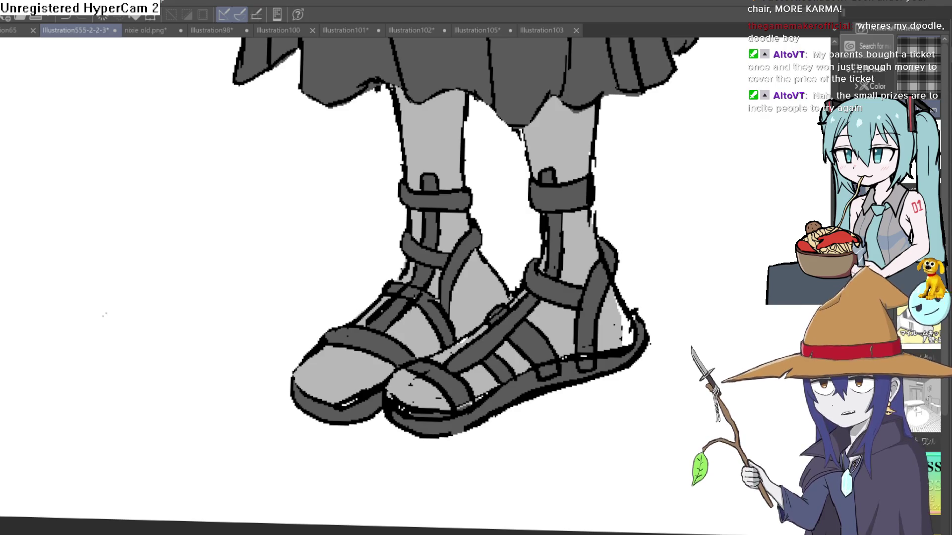
{"action": "left_click_drag", "start_coordinate": [729, 407], "coordinate": [698, 379]}
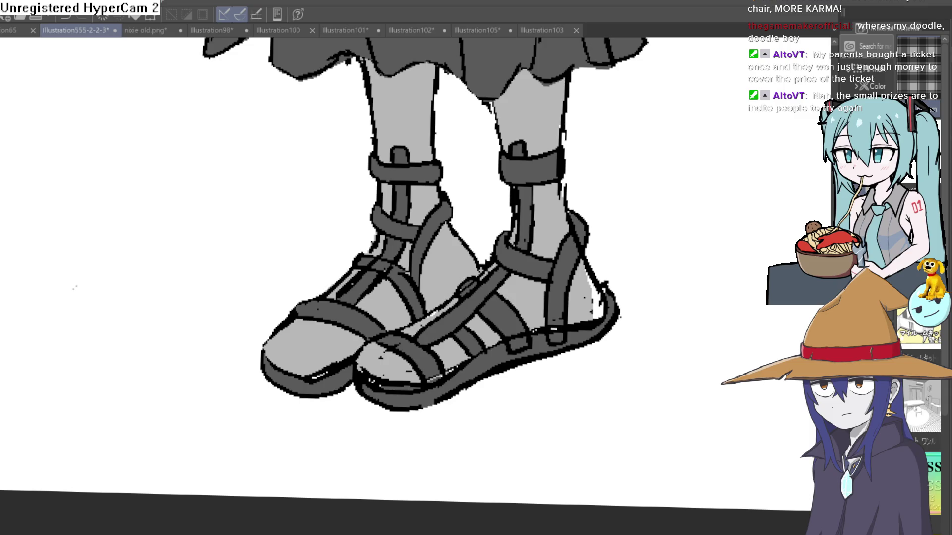
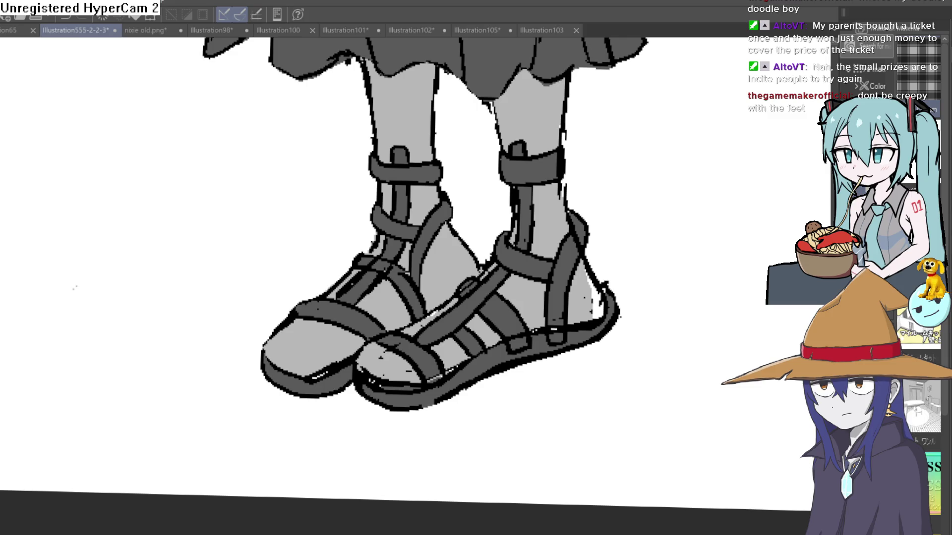
Step: Check the feet under Raven's sandals, then try and undo a peach fill on the right leg
{"action": "key", "text": "ctrl+z"}
{"action": "key", "text": "ctrl+y"}
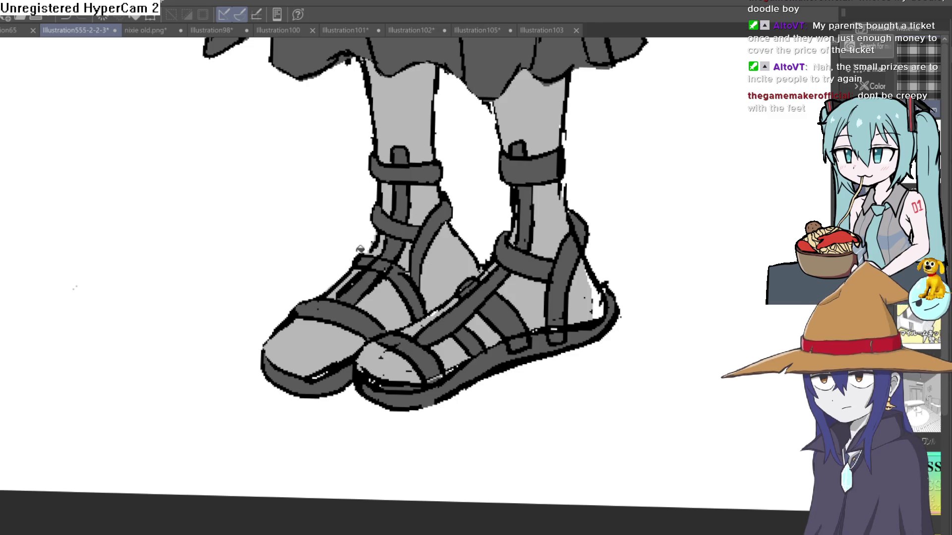
{"action": "left_click", "coordinate": [525, 298]}
{"action": "left_click", "coordinate": [548, 221]}
{"action": "key", "text": "ctrl+z"}
{"action": "key", "text": "ctrl+z"}
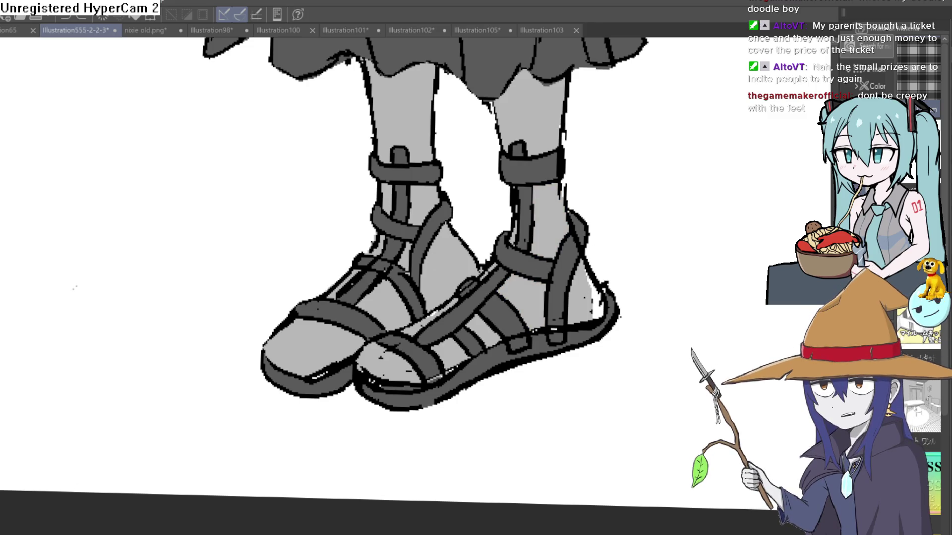
Step: Fill Raven's right foot, lower and upper leg, and heel-strap gaps brownish-grey
{"action": "left_click", "coordinate": [535, 284]}
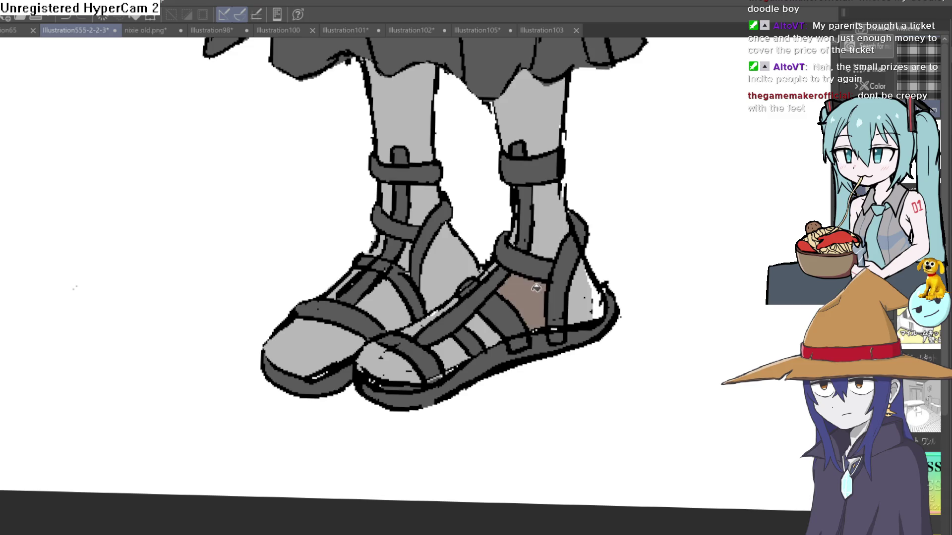
{"action": "left_click", "coordinate": [543, 227]}
{"action": "left_click", "coordinate": [584, 285]}
{"action": "left_click", "coordinate": [602, 298]}
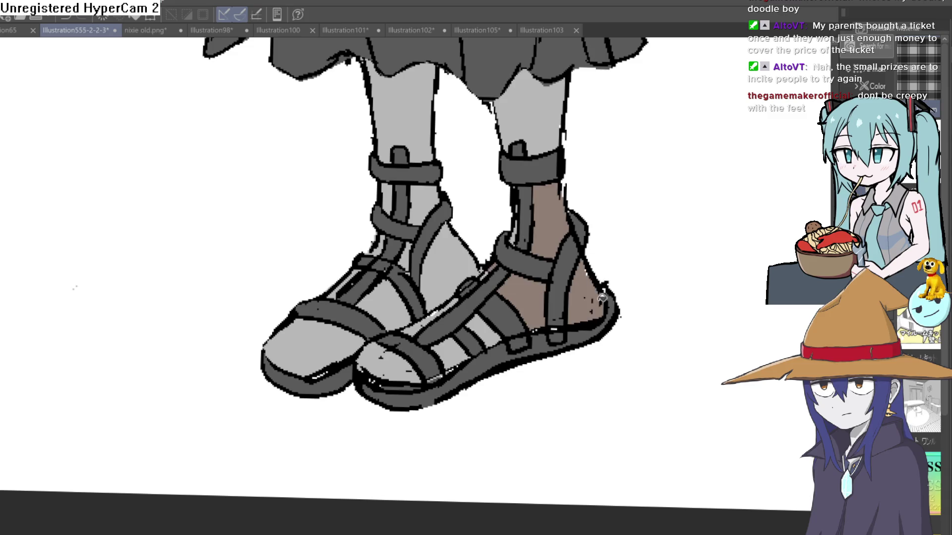
{"action": "left_click", "coordinate": [537, 113]}
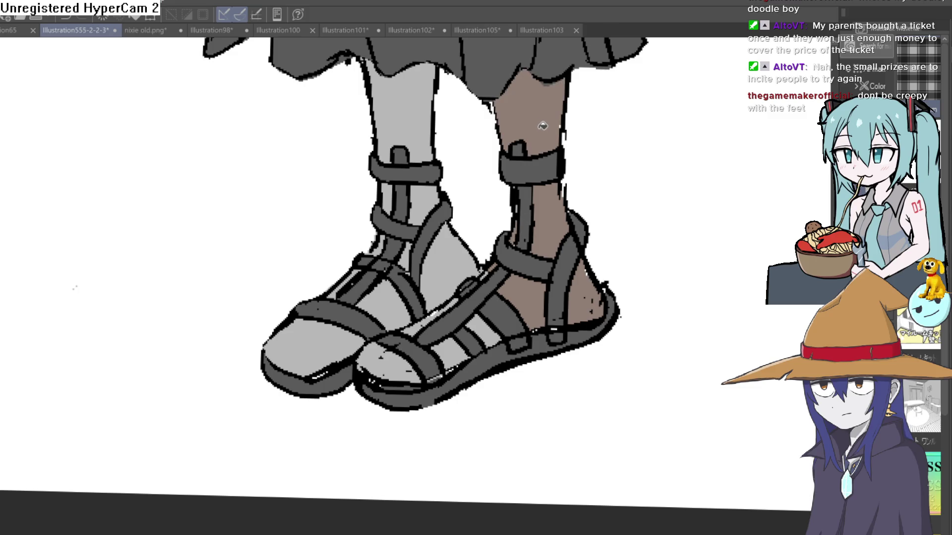
Step: Fill the left leg, ankle, sandal-strap gaps and toes brownish-grey
{"action": "left_click", "coordinate": [418, 127]}
{"action": "left_click", "coordinate": [425, 193]}
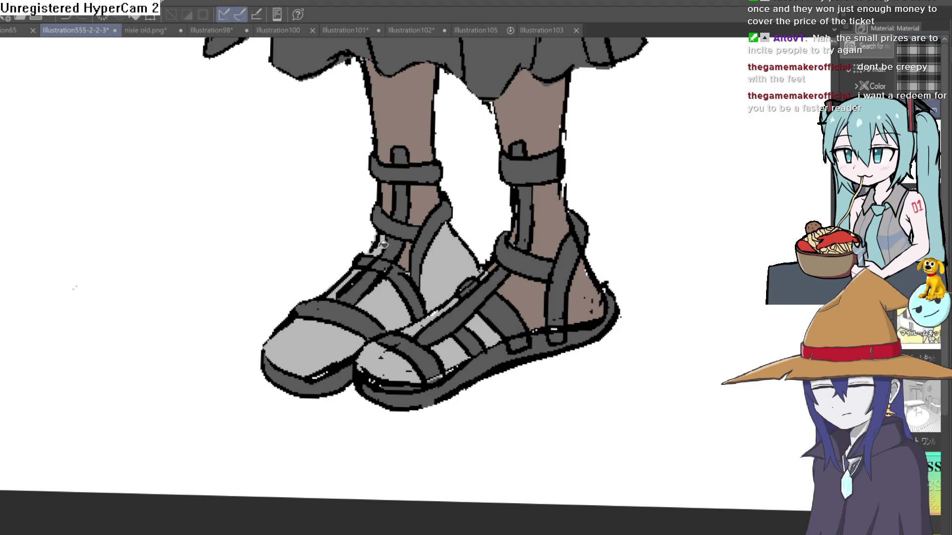
{"action": "left_click", "coordinate": [437, 251]}
{"action": "left_click", "coordinate": [389, 297]}
{"action": "left_click", "coordinate": [353, 277]}
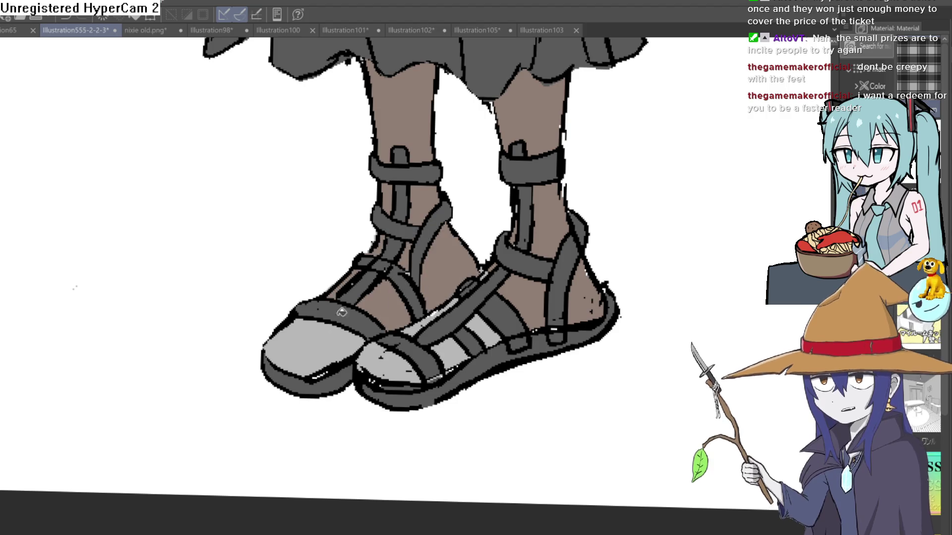
{"action": "left_click", "coordinate": [312, 347]}
{"action": "scroll", "coordinate": [468, 313], "scroll_direction": "down", "scroll_amount": 3}
{"action": "scroll", "coordinate": [513, 303], "scroll_direction": "up", "scroll_amount": 5}
Step: Fill the remaining right-sandal strap gaps and toes brownish-grey, then view the whole sheet
{"action": "left_click", "coordinate": [513, 302]}
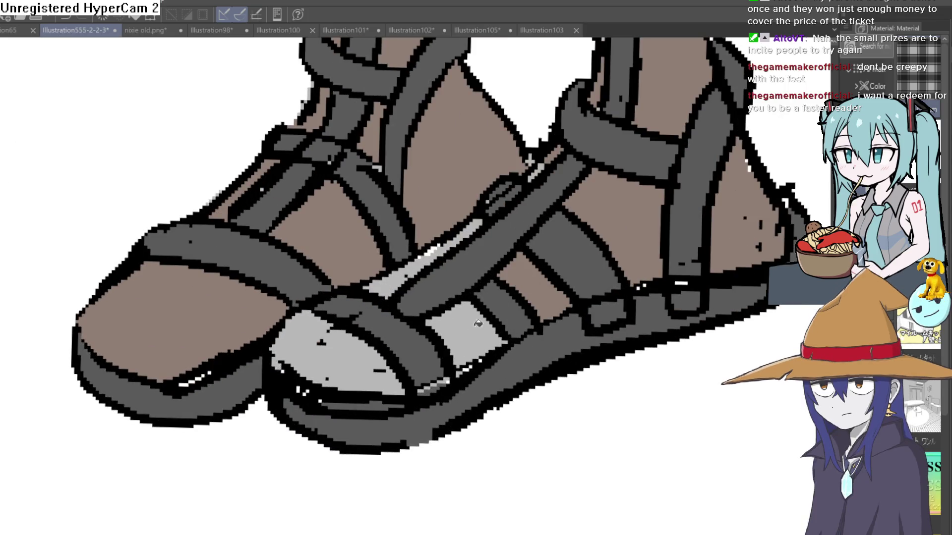
{"action": "left_click", "coordinate": [466, 332]}
{"action": "left_click", "coordinate": [419, 265]}
{"action": "left_click", "coordinate": [437, 247]}
{"action": "left_click", "coordinate": [367, 350]}
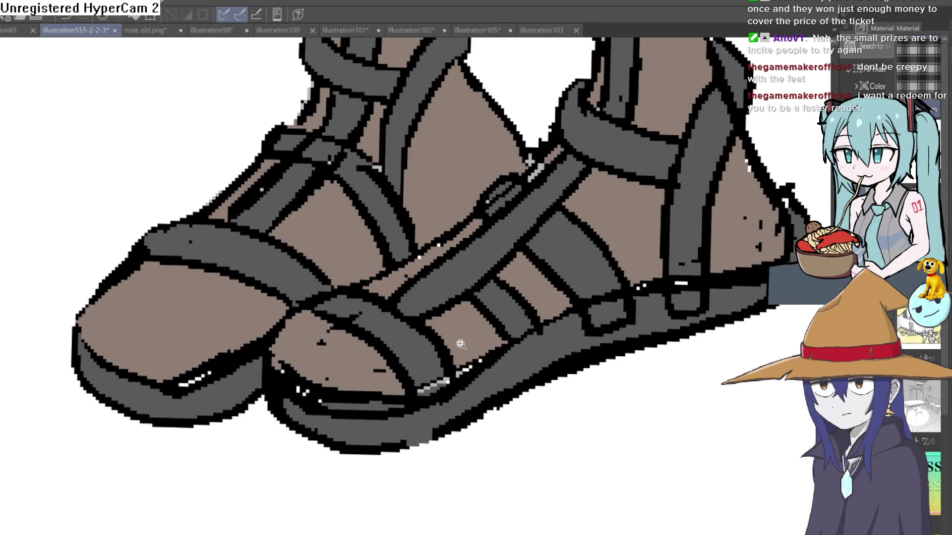
{"action": "scroll", "coordinate": [602, 248], "scroll_direction": "down", "scroll_amount": 6}
{"action": "left_click_drag", "start_coordinate": [557, 350], "coordinate": [526, 383]}
{"action": "scroll", "coordinate": [515, 318], "scroll_direction": "up", "scroll_amount": 3}
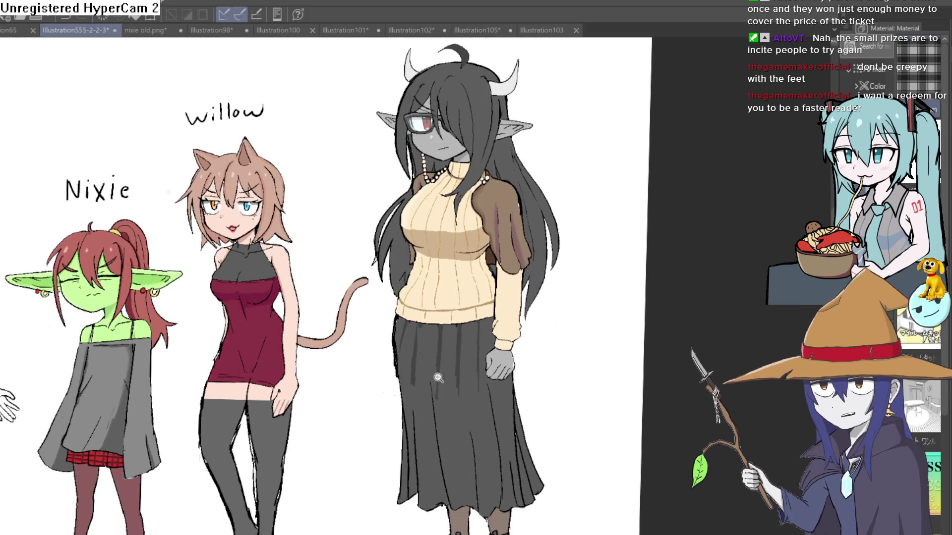
Step: Zoom and pan the canvas to center on Nixie, Willow and Raven
{"action": "scroll", "coordinate": [511, 260], "scroll_direction": "up", "scroll_amount": 4}
{"action": "scroll", "coordinate": [486, 372], "scroll_direction": "down", "scroll_amount": 5}
{"action": "scroll", "coordinate": [511, 379], "scroll_direction": "up", "scroll_amount": 1}
{"action": "scroll", "coordinate": [511, 380], "scroll_direction": "down", "scroll_amount": 2}
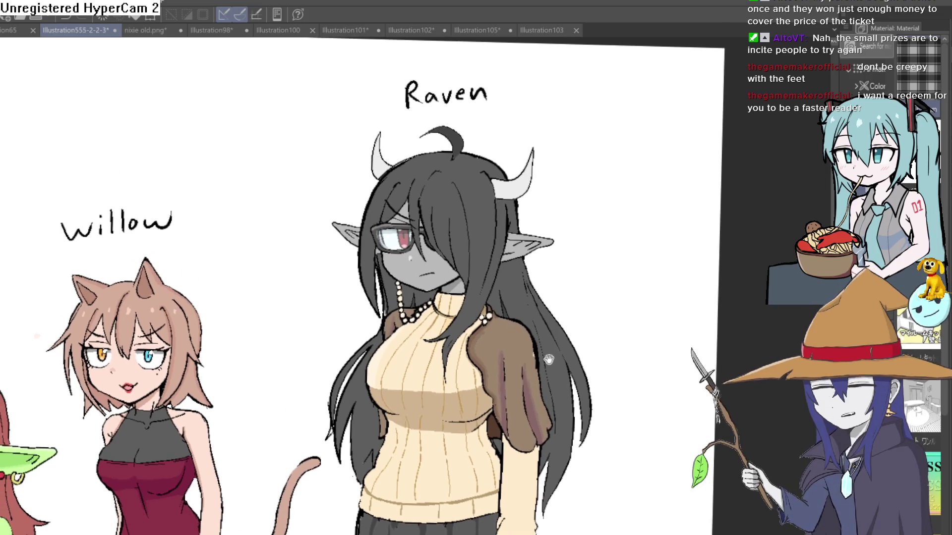
{"action": "left_click_drag", "start_coordinate": [486, 308], "coordinate": [528, 329]}
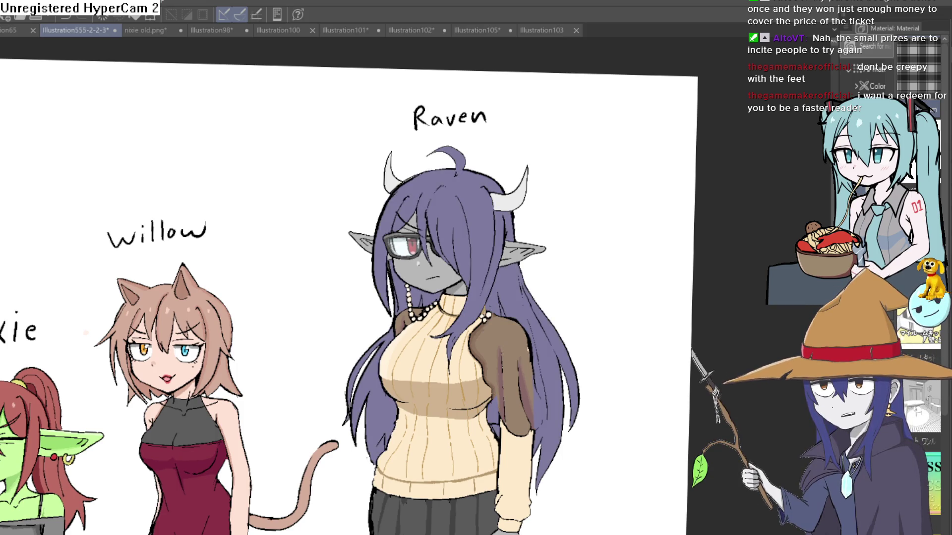
Step: Reposition over the character row, mirror the canvas view, and reveal the characters on the left
{"action": "scroll", "coordinate": [567, 385], "scroll_direction": "down", "scroll_amount": 2}
{"action": "scroll", "coordinate": [568, 384], "scroll_direction": "up", "scroll_amount": 2}
{"action": "scroll", "coordinate": [567, 384], "scroll_direction": "down", "scroll_amount": 2}
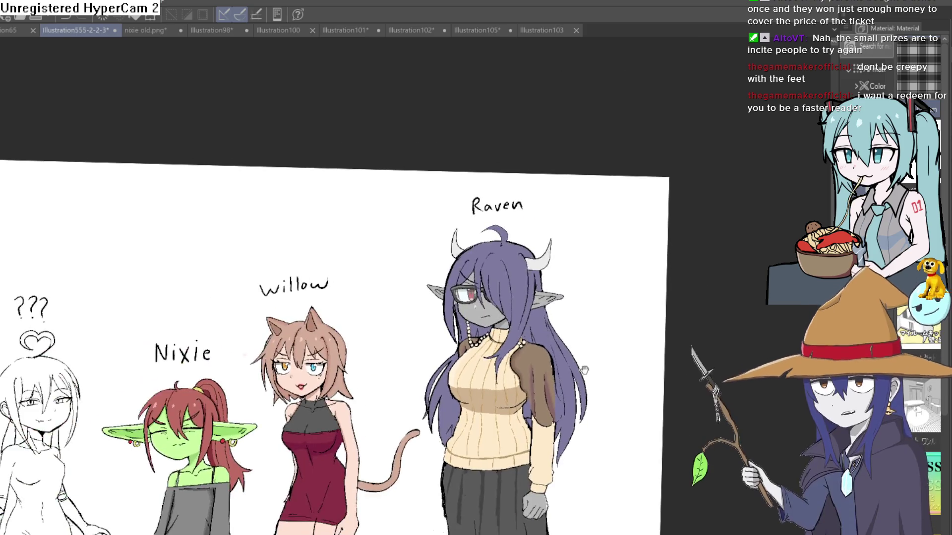
{"action": "scroll", "coordinate": [570, 366], "scroll_direction": "up", "scroll_amount": 1}
{"action": "mouse_move", "coordinate": [589, 346]}
{"action": "left_mouse_down"}
{"action": "mouse_move", "coordinate": [578, 341]}
{"action": "mouse_move", "coordinate": [569, 284]}
{"action": "mouse_move", "coordinate": [566, 293]}
{"action": "left_mouse_up"}
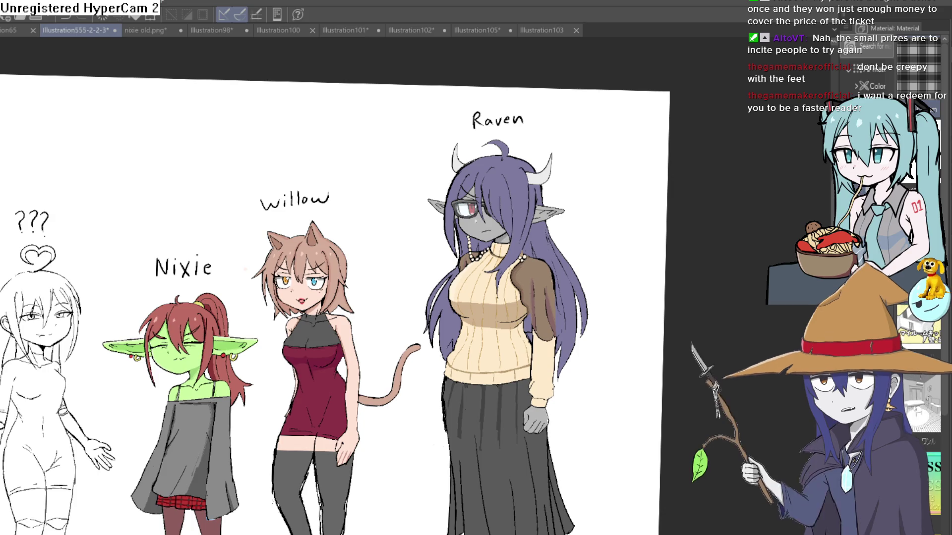
{"action": "key", "text": "h"}
{"action": "key", "text": "h"}
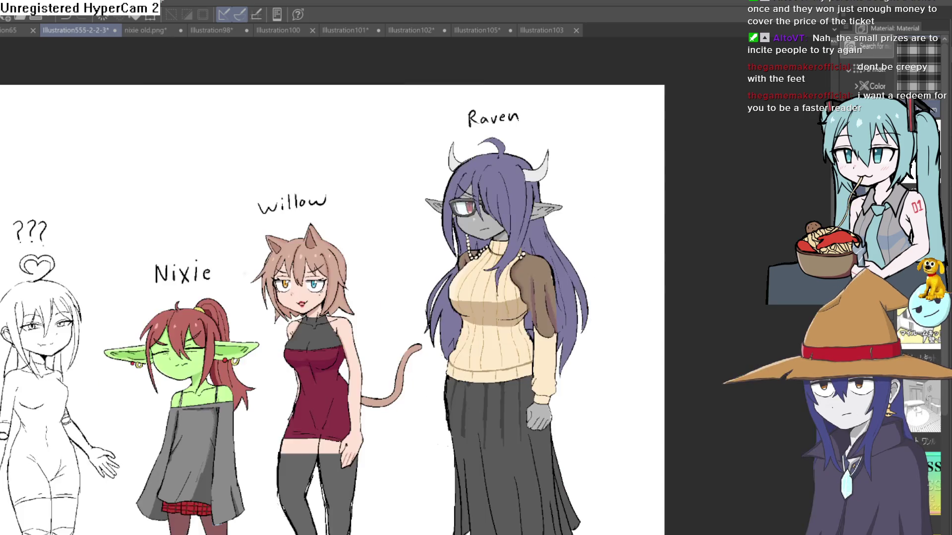
{"action": "mouse_move", "coordinate": [494, 393]}
{"action": "left_mouse_down"}
{"action": "mouse_move", "coordinate": [481, 390]}
{"action": "mouse_move", "coordinate": [549, 273]}
{"action": "mouse_move", "coordinate": [559, 328]}
{"action": "mouse_move", "coordinate": [610, 297]}
{"action": "left_mouse_up"}
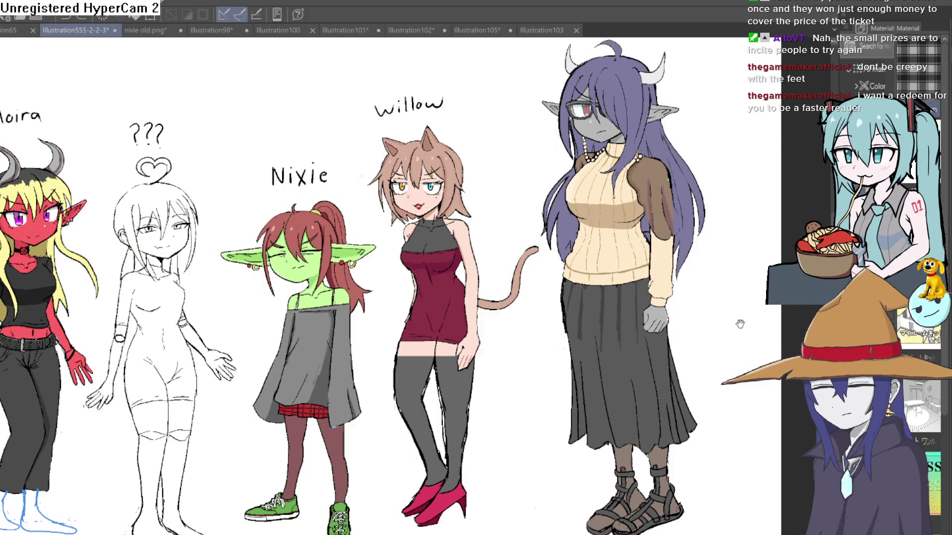
{"action": "left_click_drag", "start_coordinate": [739, 324], "coordinate": [680, 241]}
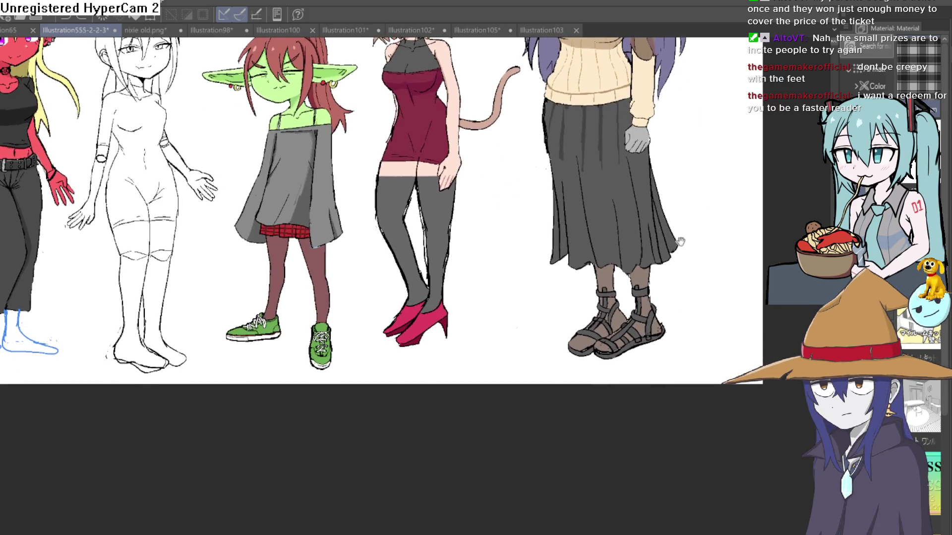
{"action": "scroll", "coordinate": [650, 308], "scroll_direction": "down", "scroll_amount": 5}
{"action": "scroll", "coordinate": [649, 309], "scroll_direction": "up", "scroll_amount": 7}
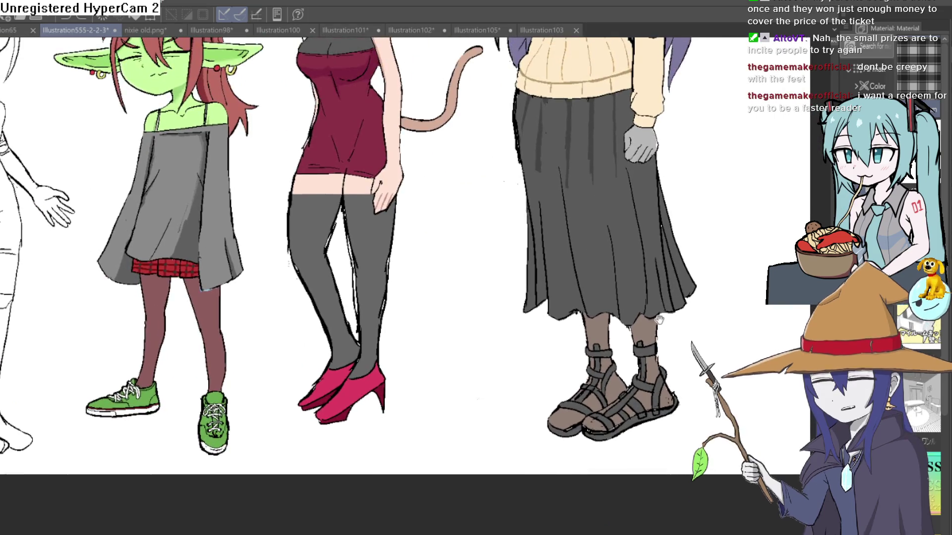
{"action": "scroll", "coordinate": [658, 345], "scroll_direction": "down", "scroll_amount": 3}
{"action": "scroll", "coordinate": [658, 345], "scroll_direction": "down", "scroll_amount": 4}
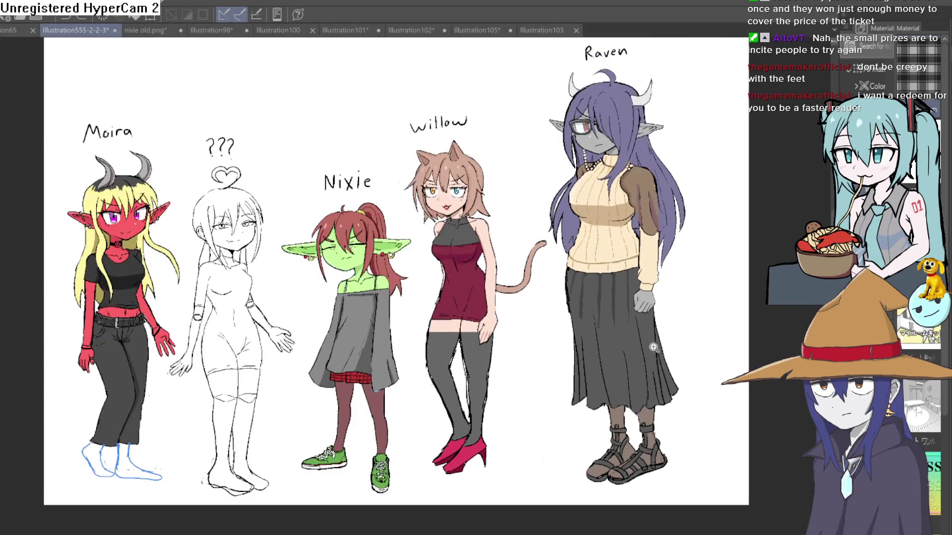
{"action": "scroll", "coordinate": [660, 343], "scroll_direction": "up", "scroll_amount": 5}
{"action": "scroll", "coordinate": [659, 343], "scroll_direction": "down", "scroll_amount": 3}
{"action": "scroll", "coordinate": [660, 343], "scroll_direction": "up", "scroll_amount": 2}
{"action": "scroll", "coordinate": [654, 340], "scroll_direction": "down", "scroll_amount": 2}
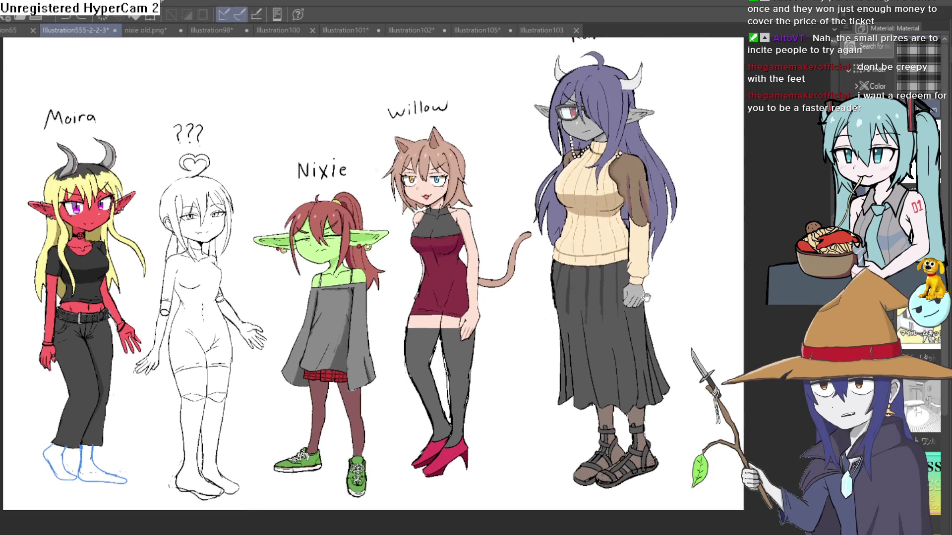
{"action": "scroll", "coordinate": [640, 327], "scroll_direction": "up", "scroll_amount": 1}
{"action": "scroll", "coordinate": [632, 321], "scroll_direction": "up", "scroll_amount": 4}
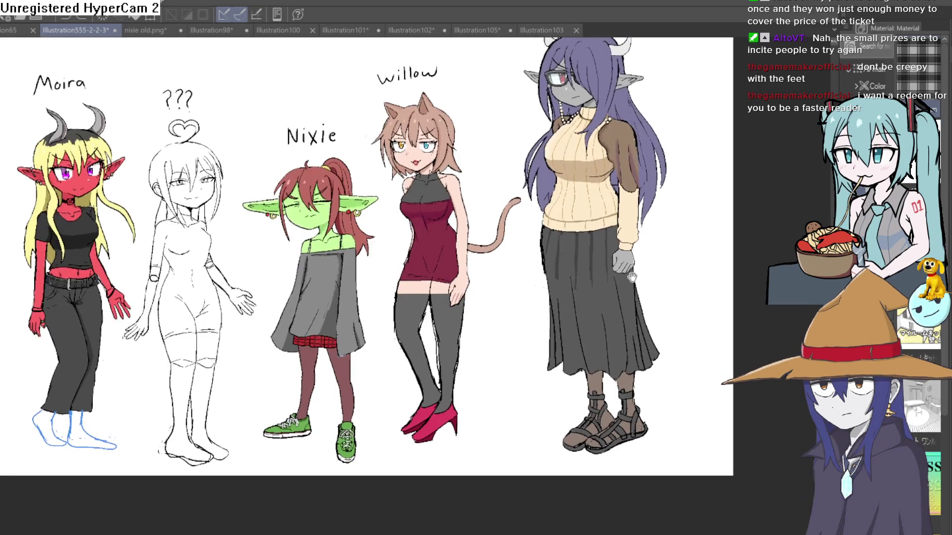
{"action": "scroll", "coordinate": [630, 319], "scroll_direction": "up", "scroll_amount": 3}
{"action": "scroll", "coordinate": [629, 321], "scroll_direction": "down", "scroll_amount": 2}
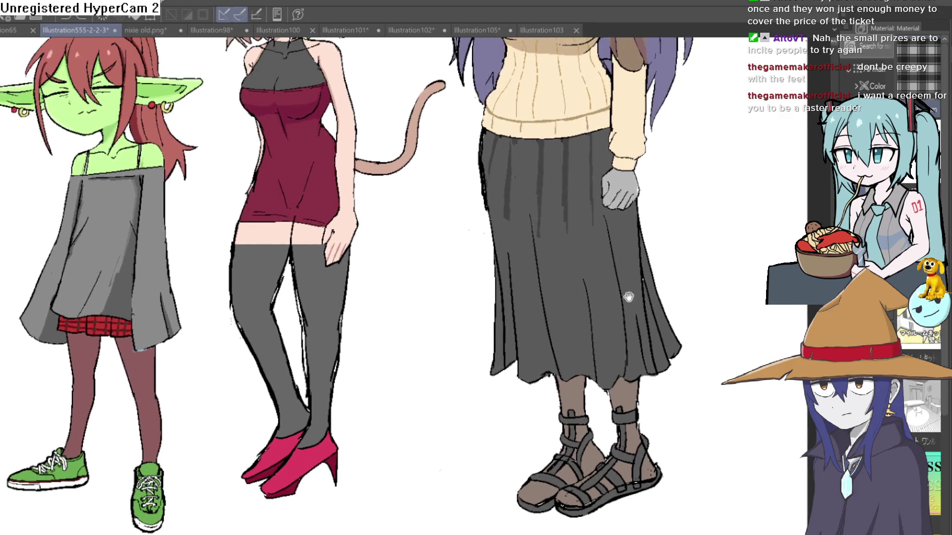
{"action": "scroll", "coordinate": [630, 323], "scroll_direction": "up", "scroll_amount": 2}
{"action": "scroll", "coordinate": [630, 324], "scroll_direction": "down", "scroll_amount": 2}
{"action": "scroll", "coordinate": [633, 349], "scroll_direction": "up", "scroll_amount": 1}
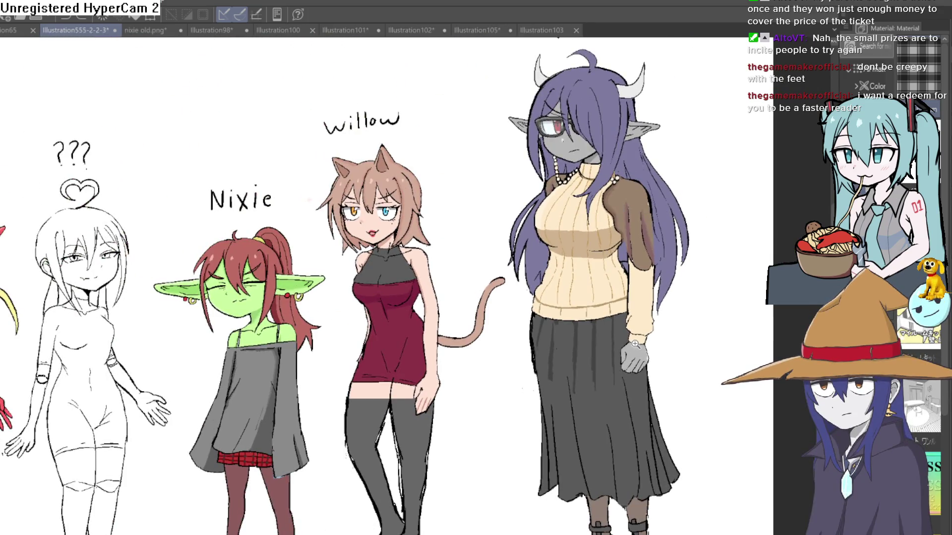
{"action": "scroll", "coordinate": [635, 344], "scroll_direction": "down", "scroll_amount": 3}
{"action": "scroll", "coordinate": [670, 272], "scroll_direction": "up", "scroll_amount": 3}
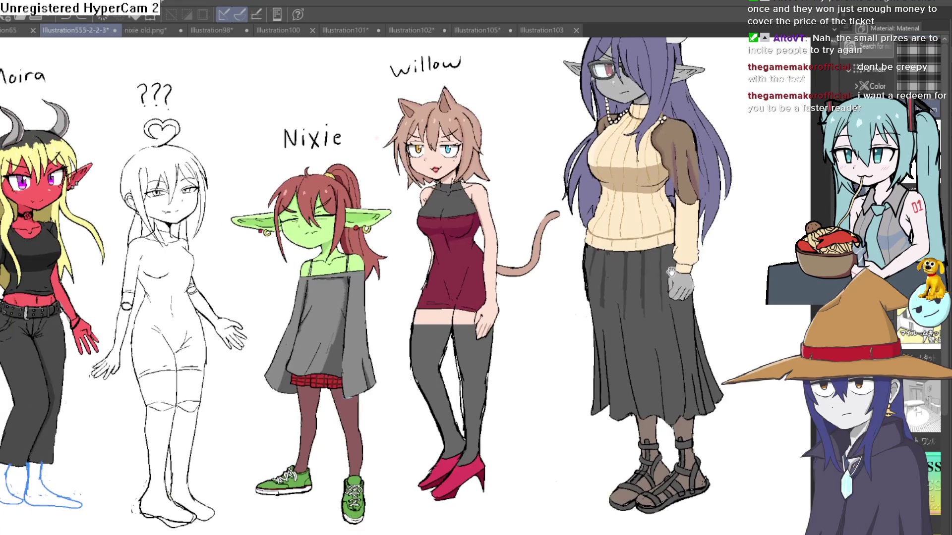
{"action": "scroll", "coordinate": [671, 271], "scroll_direction": "down", "scroll_amount": 2}
{"action": "scroll", "coordinate": [671, 272], "scroll_direction": "up", "scroll_amount": 2}
{"action": "key", "text": "h"}
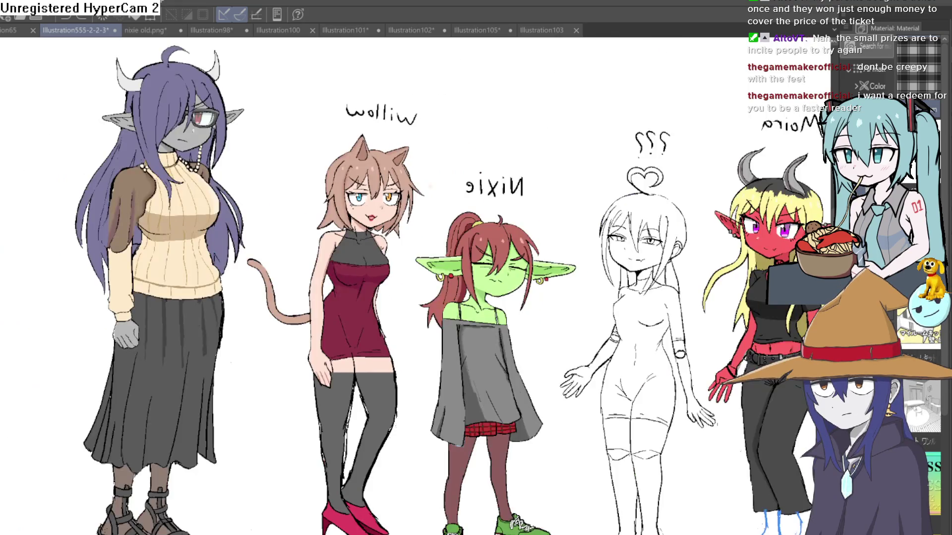
{"action": "key", "text": "h"}
{"action": "scroll", "coordinate": [713, 214], "scroll_direction": "up", "scroll_amount": 2}
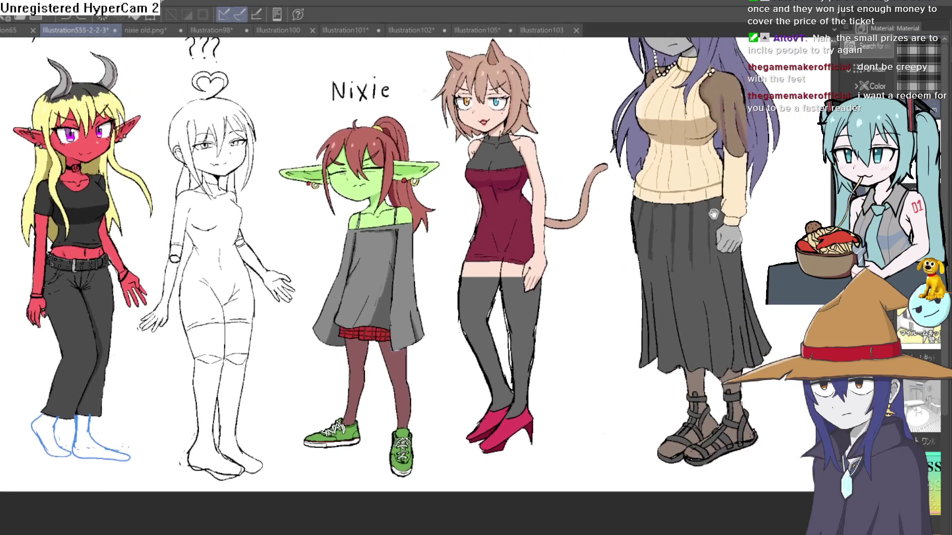
{"action": "mouse_move", "coordinate": [713, 214]}
{"action": "left_mouse_down"}
{"action": "mouse_move", "coordinate": [677, 238]}
{"action": "mouse_move", "coordinate": [636, 238]}
{"action": "mouse_move", "coordinate": [640, 355]}
{"action": "mouse_move", "coordinate": [644, 267]}
{"action": "mouse_move", "coordinate": [652, 278]}
{"action": "mouse_move", "coordinate": [640, 286]}
{"action": "left_mouse_up"}
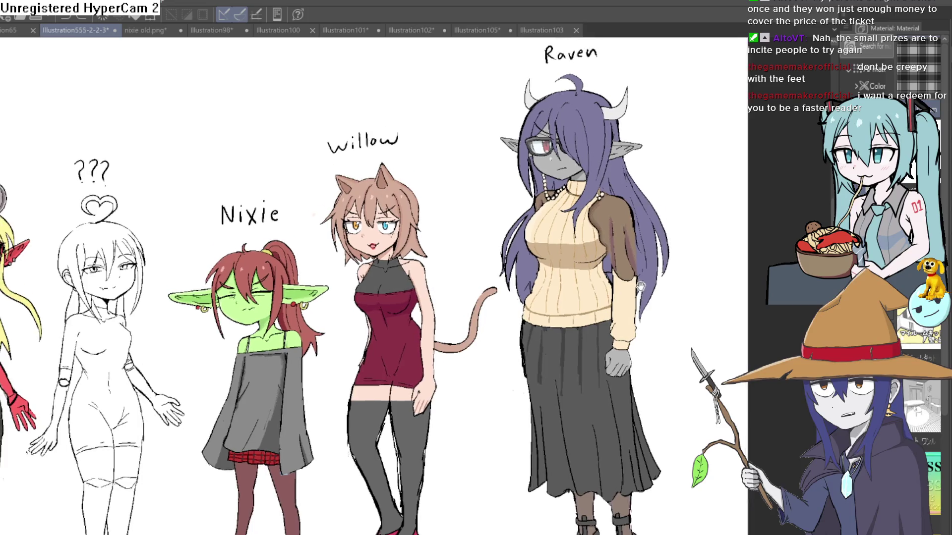
{"action": "scroll", "coordinate": [565, 143], "scroll_direction": "up", "scroll_amount": 3}
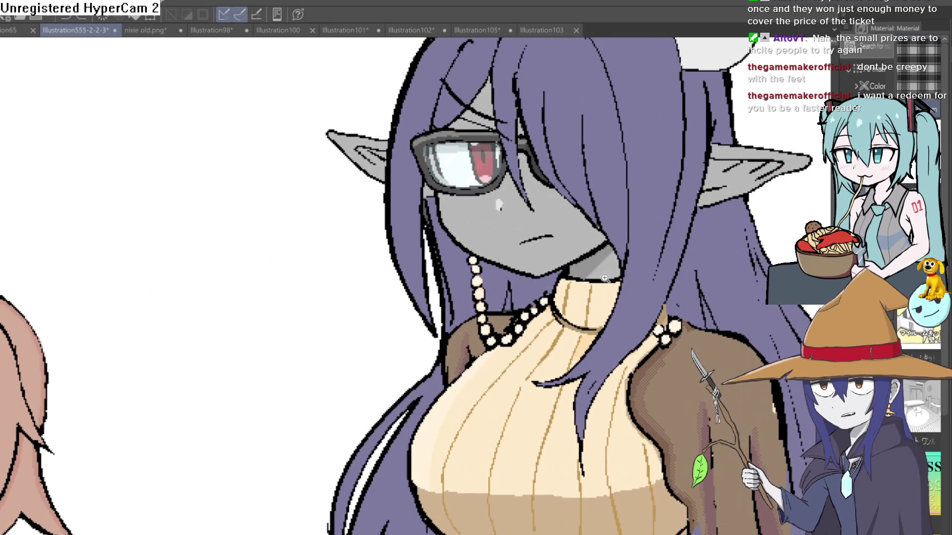
{"action": "scroll", "coordinate": [605, 278], "scroll_direction": "down", "scroll_amount": 2}
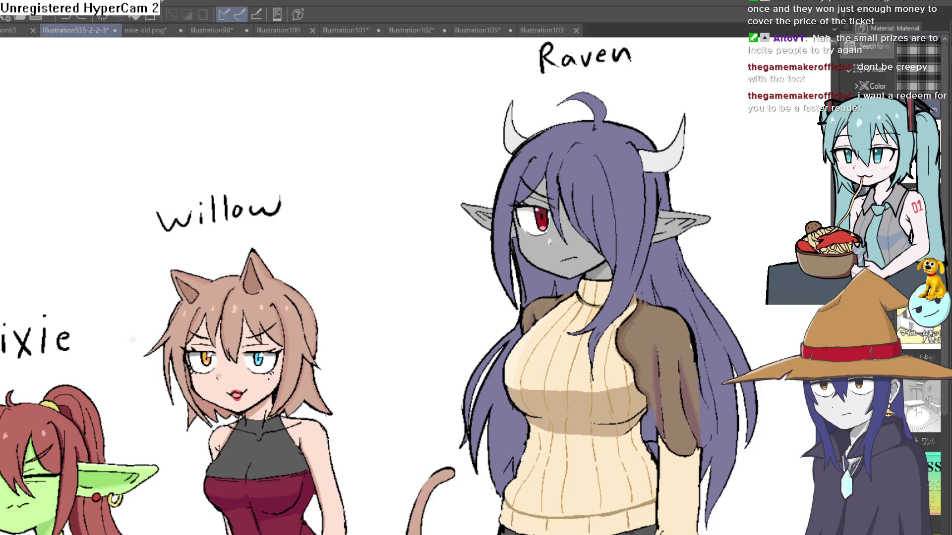
{"action": "scroll", "coordinate": [770, 441], "scroll_direction": "down", "scroll_amount": 3}
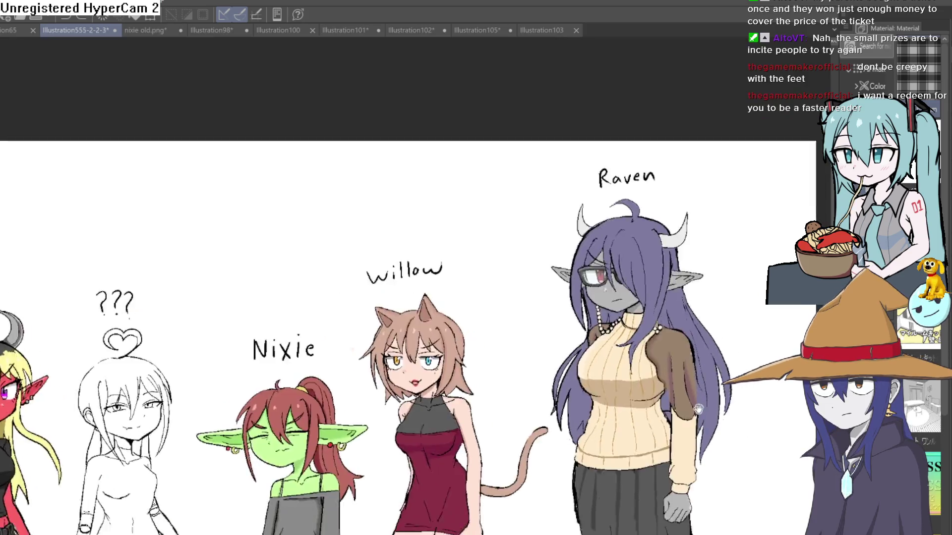
{"action": "scroll", "coordinate": [728, 136], "scroll_direction": "up", "scroll_amount": 1}
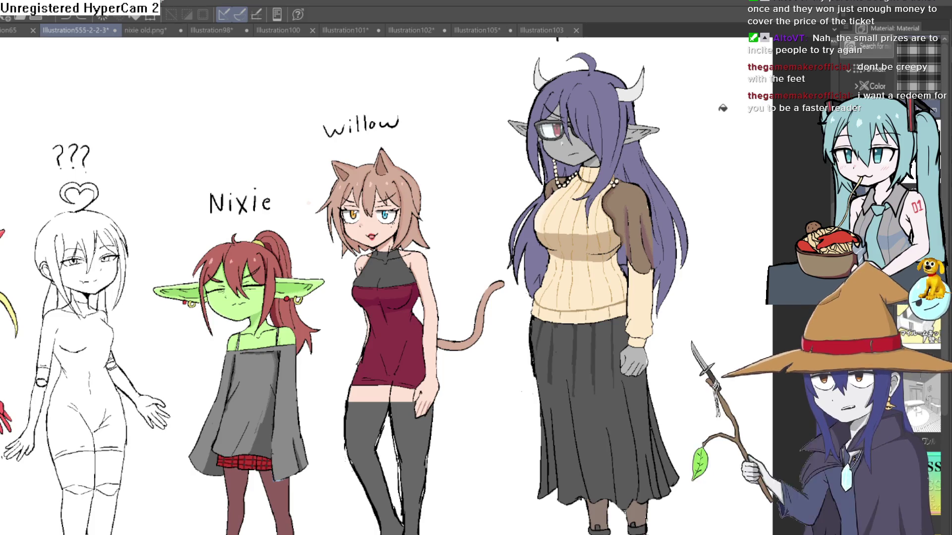
{"action": "left_click", "coordinate": [545, 30]}
{"action": "left_click", "coordinate": [460, 30]}
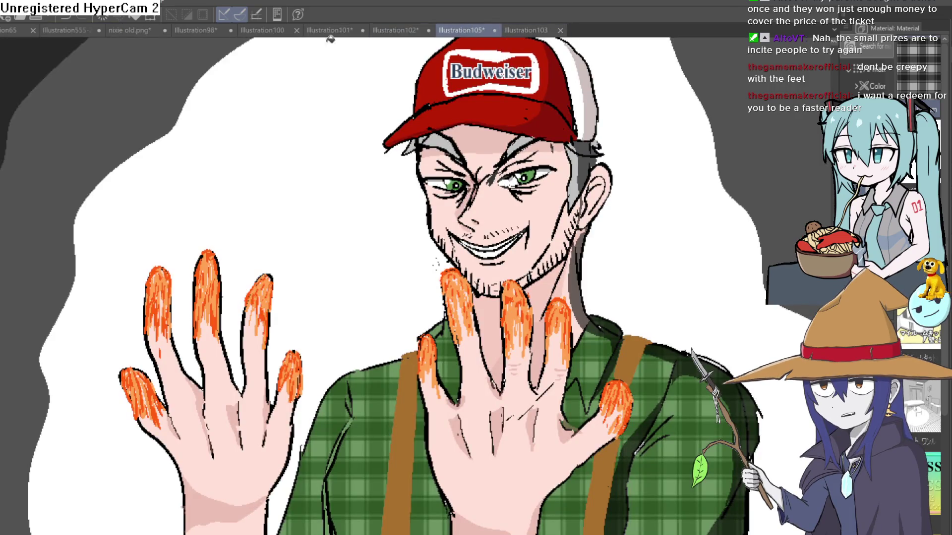
{"action": "left_click", "coordinate": [139, 31]}
{"action": "left_click", "coordinate": [191, 30]}
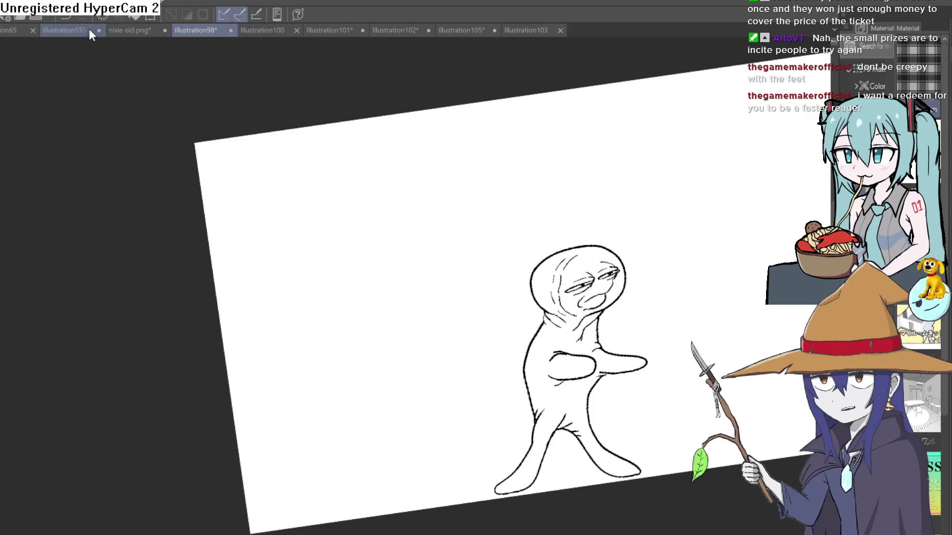
{"action": "left_click", "coordinate": [76, 33]}
{"action": "scroll", "coordinate": [440, 187], "scroll_direction": "down", "scroll_amount": 5}
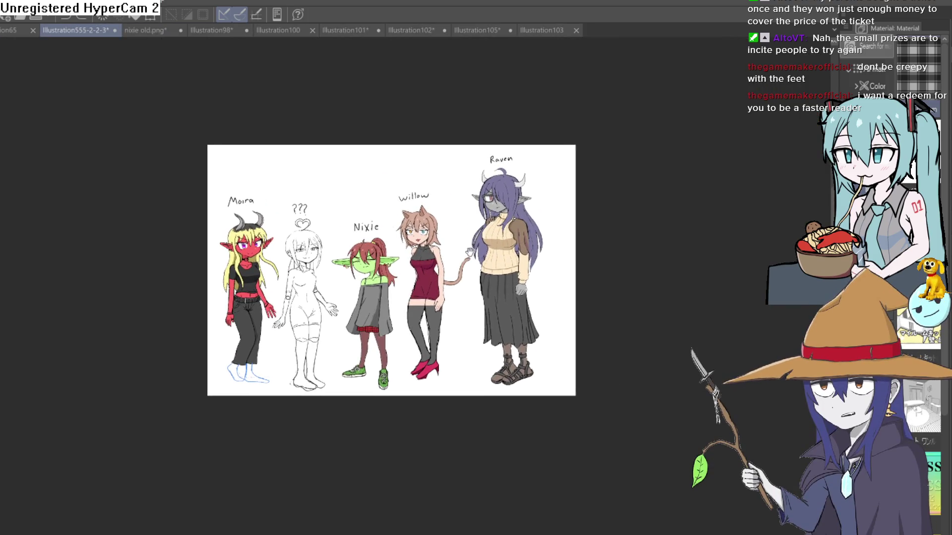
{"action": "scroll", "coordinate": [487, 224], "scroll_direction": "up", "scroll_amount": 5}
{"action": "scroll", "coordinate": [487, 224], "scroll_direction": "down", "scroll_amount": 3}
{"action": "mouse_move", "coordinate": [455, 231]}
{"action": "left_mouse_down"}
{"action": "mouse_move", "coordinate": [455, 247]}
{"action": "mouse_move", "coordinate": [451, 224]}
{"action": "mouse_move", "coordinate": [458, 234]}
{"action": "left_mouse_up"}
{"action": "scroll", "coordinate": [451, 224], "scroll_direction": "up", "scroll_amount": 2}
{"action": "scroll", "coordinate": [466, 200], "scroll_direction": "down", "scroll_amount": 1}
{"action": "scroll", "coordinate": [465, 201], "scroll_direction": "down", "scroll_amount": 1}
{"action": "scroll", "coordinate": [565, 216], "scroll_direction": "up", "scroll_amount": 1}
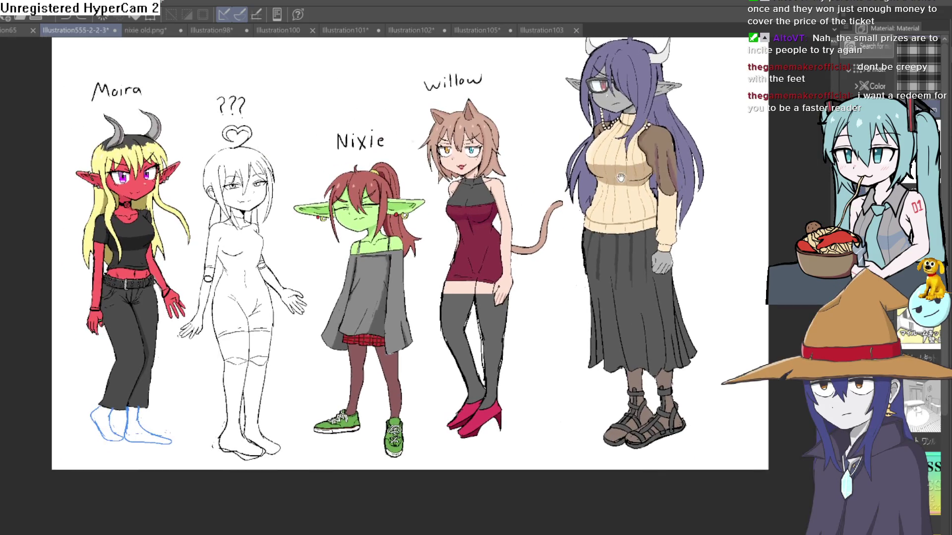
{"action": "left_click_drag", "start_coordinate": [566, 217], "coordinate": [574, 255]}
{"action": "mouse_move", "coordinate": [567, 207]}
{"action": "left_mouse_down"}
{"action": "mouse_move", "coordinate": [571, 247]}
{"action": "mouse_move", "coordinate": [565, 241]}
{"action": "left_mouse_up"}
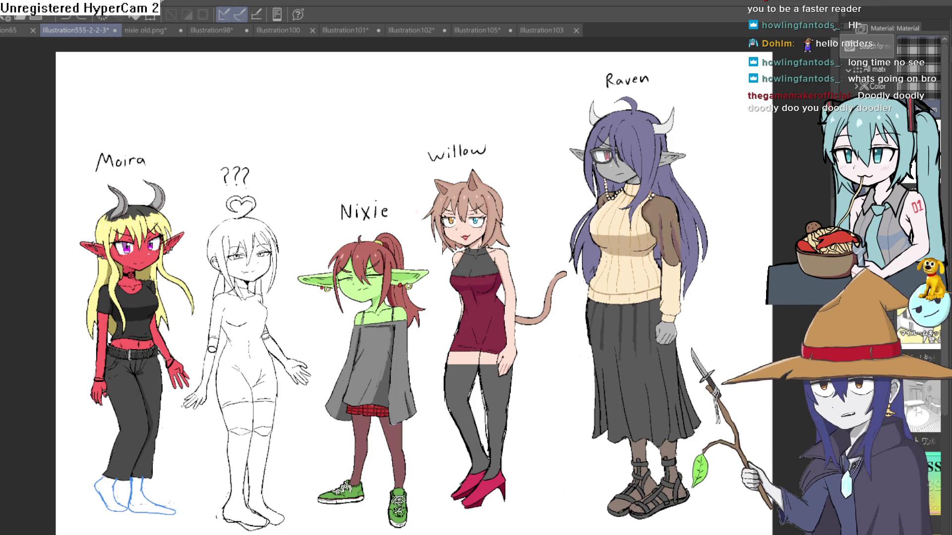
Step: Preview the Construct 3 scene, advancing from Nixie's goblin line to Moira's 'Nixie, wheres my Gobreos?'
{"action": "key", "text": "alt+Tab"}
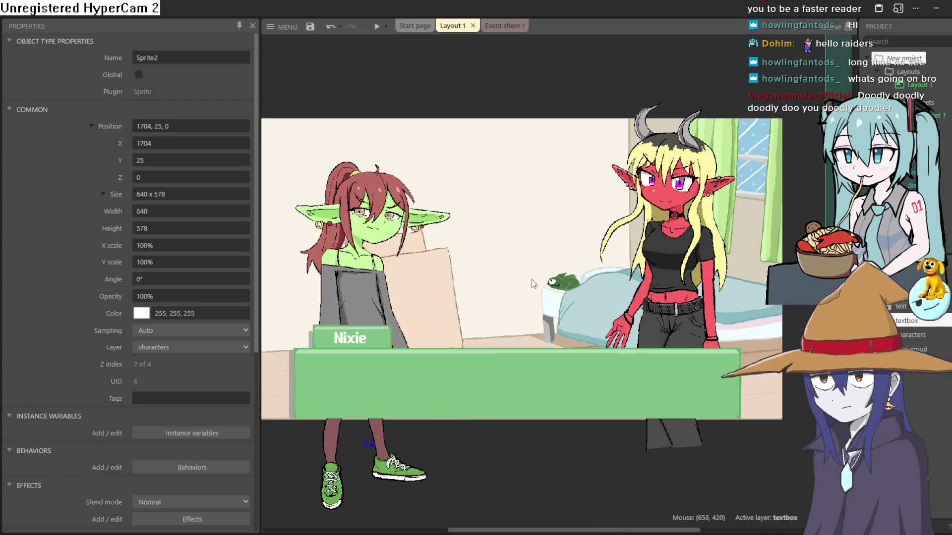
{"action": "left_click", "coordinate": [379, 27]}
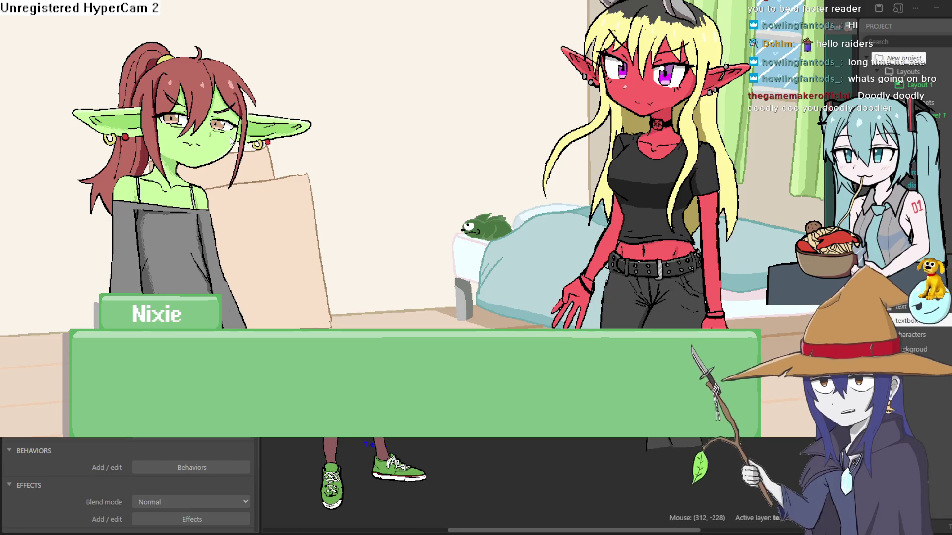
{"action": "left_click", "coordinate": [306, 237]}
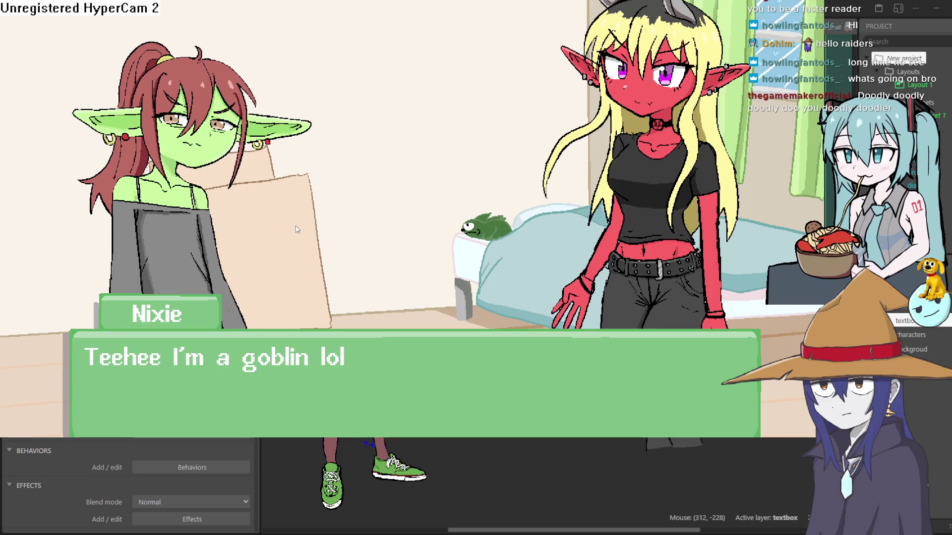
{"action": "left_click", "coordinate": [296, 229]}
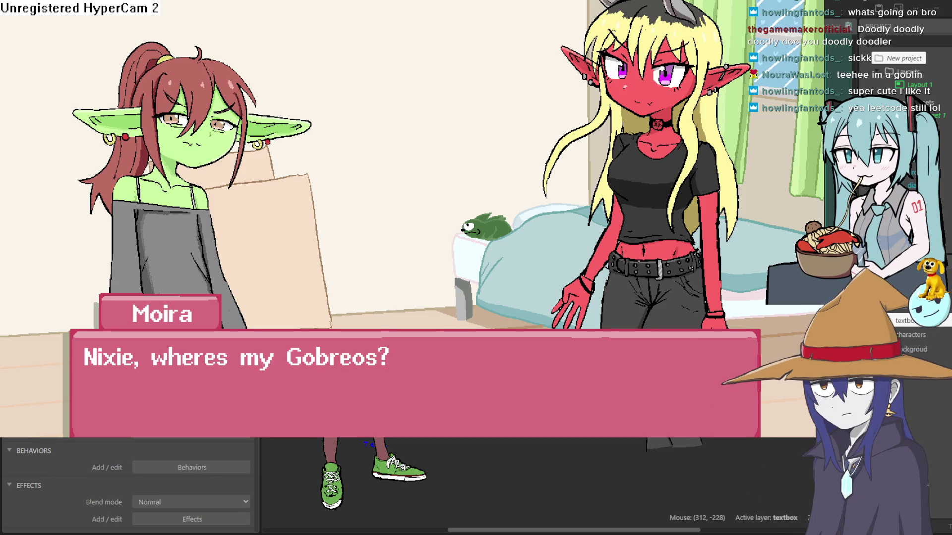
{"action": "key", "text": "F5"}
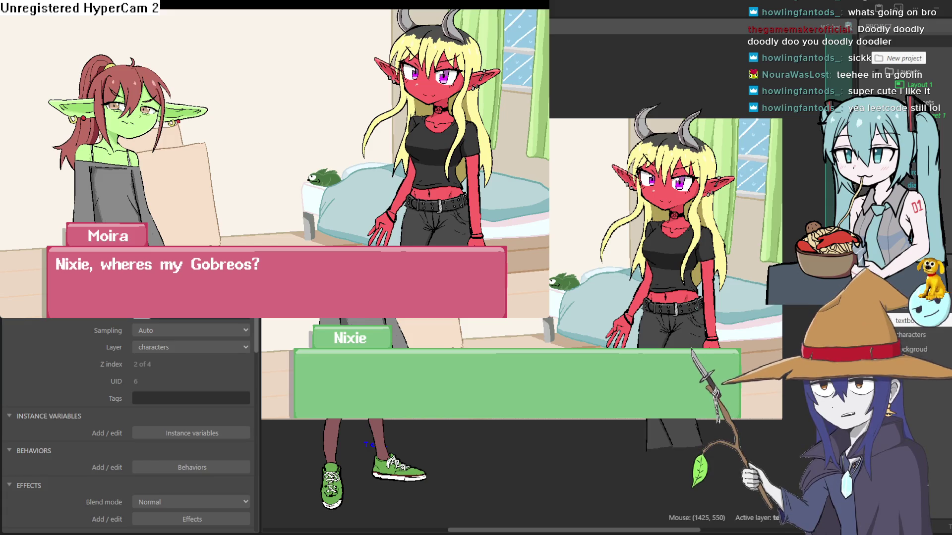
Step: Close the preview, rerun it with F5, advance to Moira's line, then close it again
{"action": "left_click", "coordinate": [262, 200]}
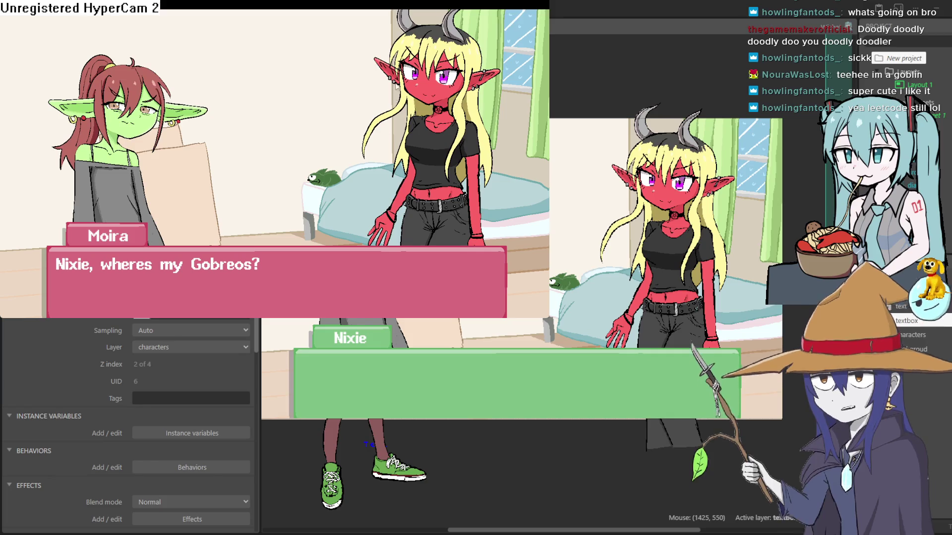
{"action": "left_click", "coordinate": [830, 95]}
{"action": "key", "text": "F5"}
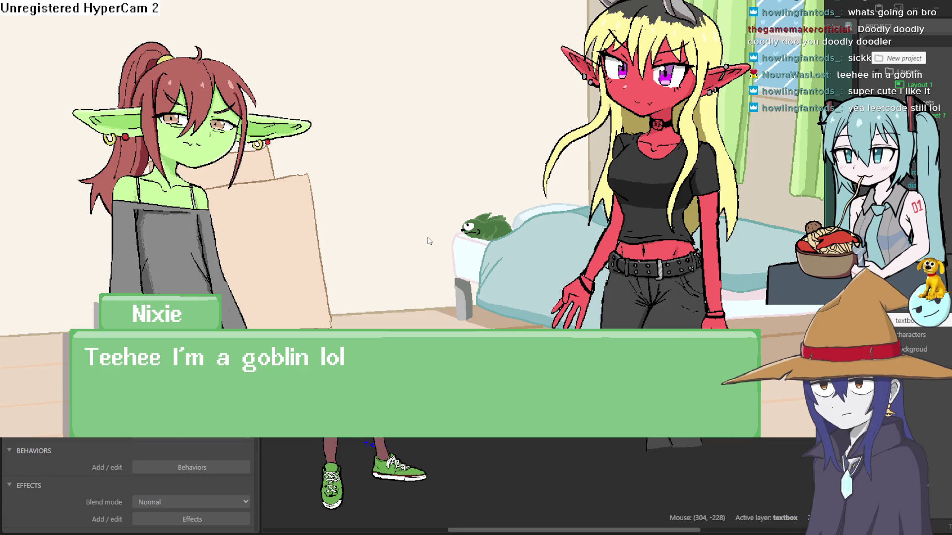
{"action": "left_click", "coordinate": [429, 241]}
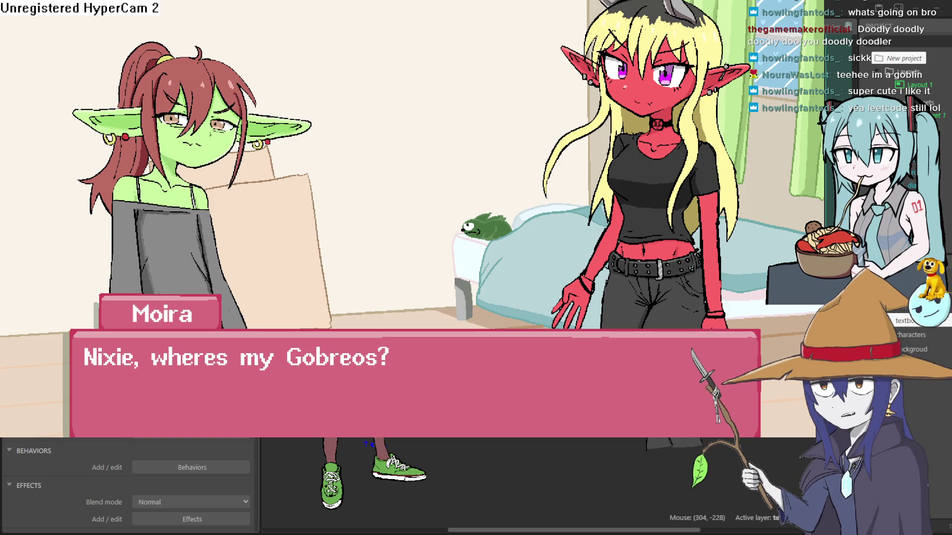
{"action": "key", "text": "F11"}
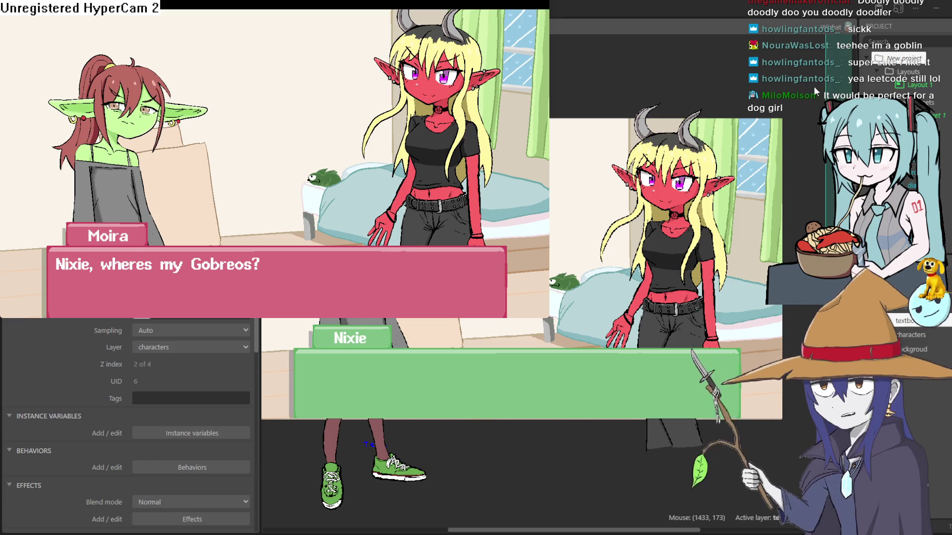
{"action": "left_click", "coordinate": [697, 67]}
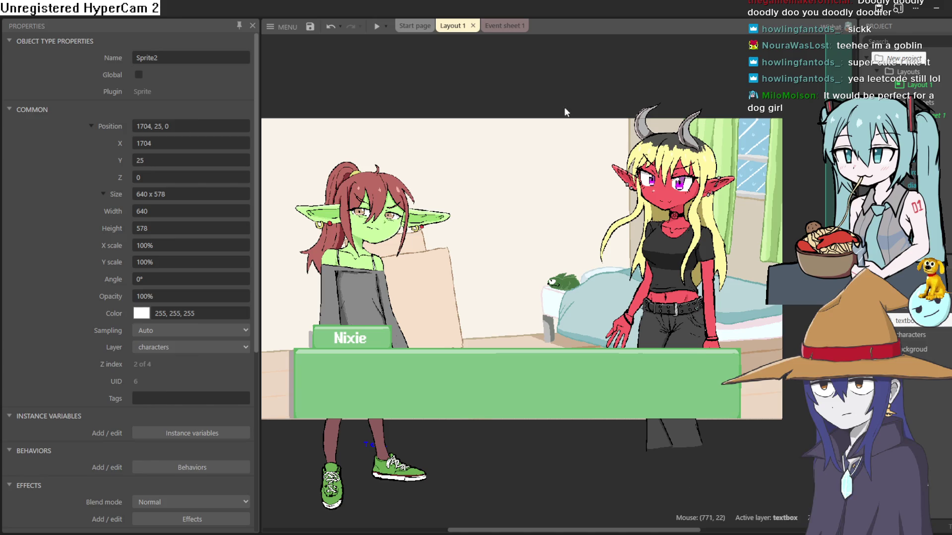
Step: Shift the Layout 1 view slightly right and down, then return to Clip Studio Paint
{"action": "left_click_drag", "start_coordinate": [474, 89], "coordinate": [488, 85]}
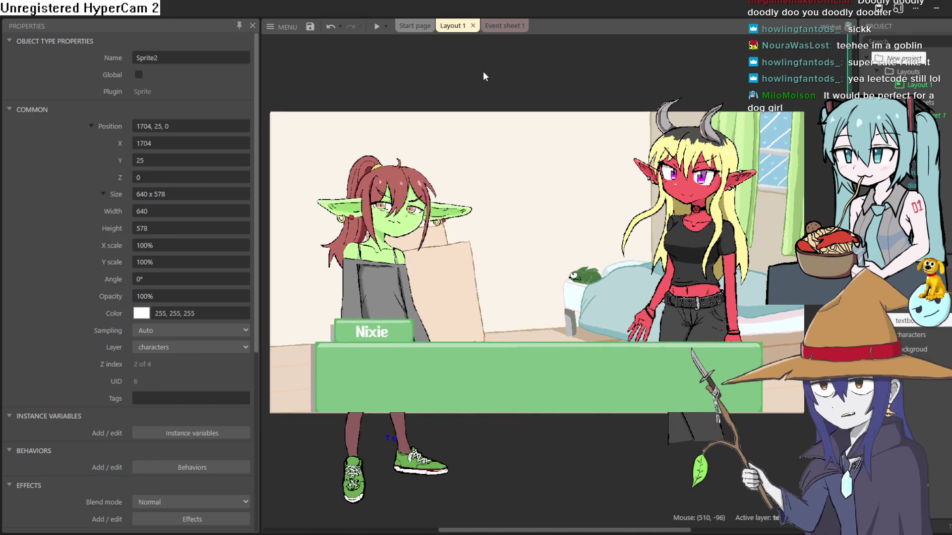
{"action": "left_click_drag", "start_coordinate": [483, 62], "coordinate": [509, 80]}
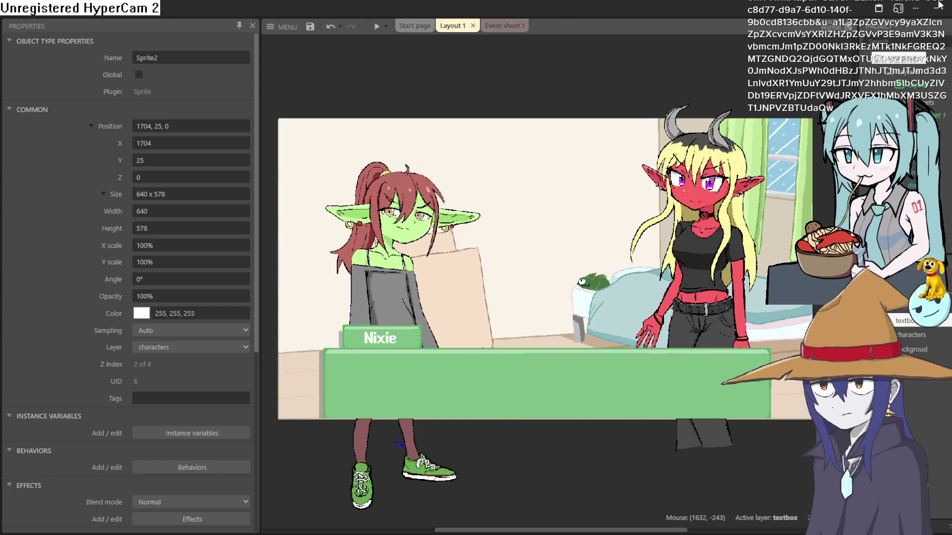
{"action": "key", "text": "alt+Tab"}
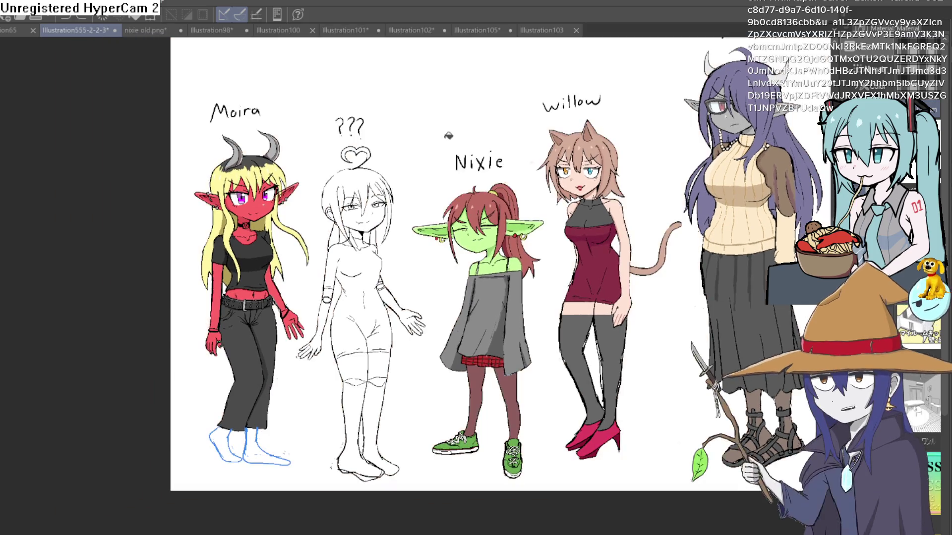
{"action": "scroll", "coordinate": [449, 136], "scroll_direction": "up", "scroll_amount": 5}
{"action": "mouse_move", "coordinate": [366, 283]}
{"action": "left_mouse_down"}
{"action": "mouse_move", "coordinate": [465, 238]}
{"action": "mouse_move", "coordinate": [507, 300]}
{"action": "mouse_move", "coordinate": [502, 279]}
{"action": "left_mouse_up"}
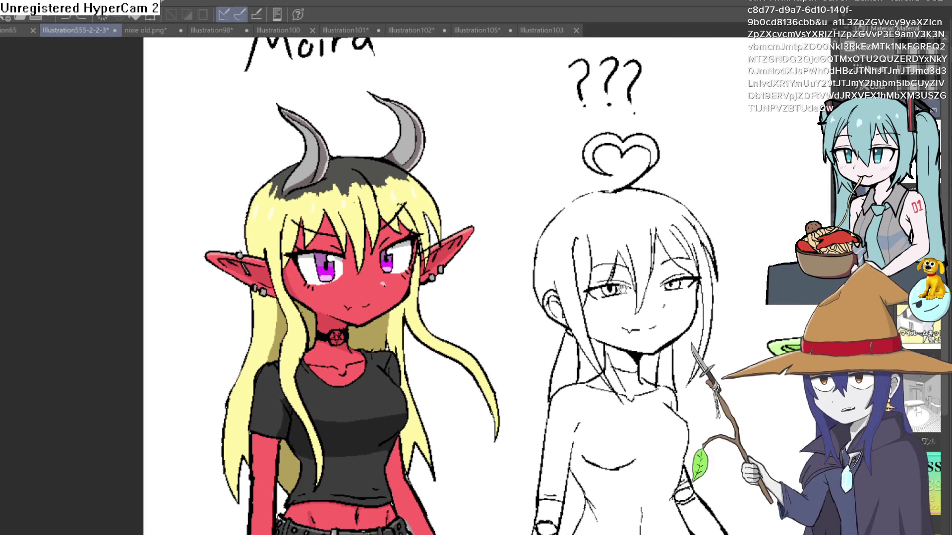
{"action": "left_click_drag", "start_coordinate": [613, 282], "coordinate": [562, 263]}
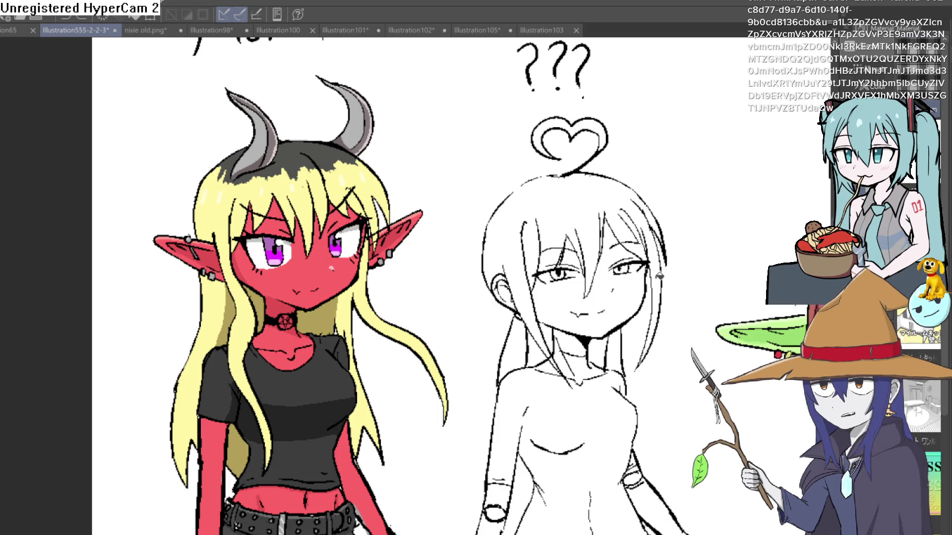
{"action": "left_click_drag", "start_coordinate": [647, 294], "coordinate": [550, 251]}
{"action": "left_click_drag", "start_coordinate": [607, 282], "coordinate": [446, 287]}
{"action": "left_click_drag", "start_coordinate": [678, 287], "coordinate": [522, 279]}
{"action": "scroll", "coordinate": [794, 384], "scroll_direction": "up", "scroll_amount": 2}
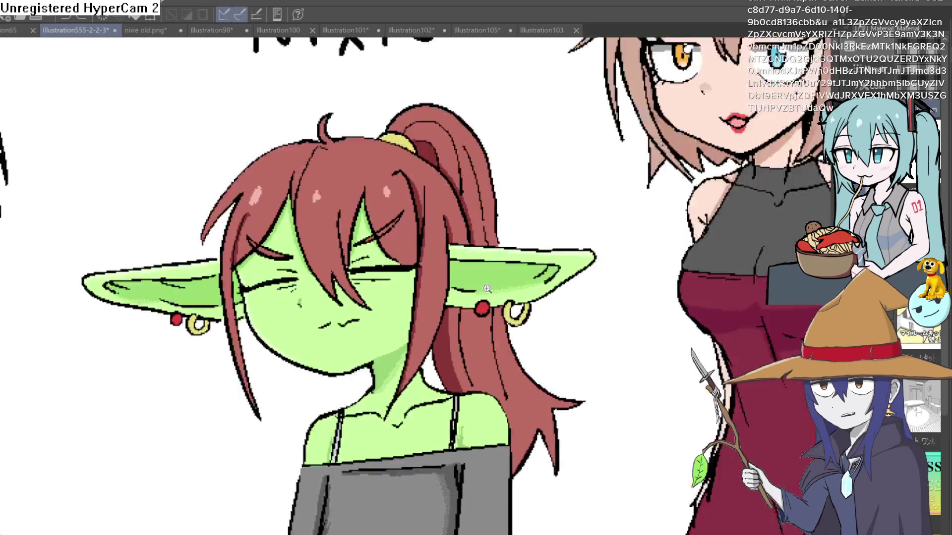
{"action": "left_click_drag", "start_coordinate": [496, 347], "coordinate": [438, 218]}
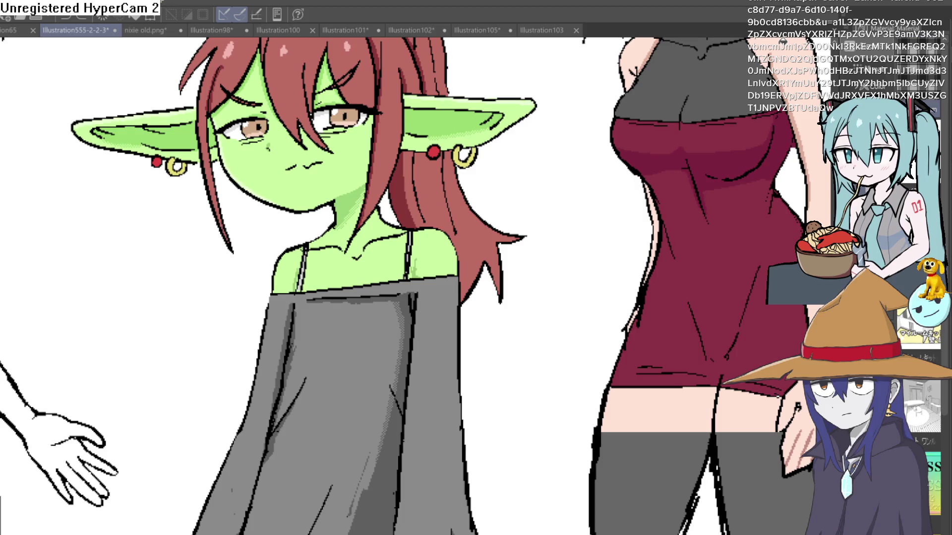
{"action": "scroll", "coordinate": [578, 300], "scroll_direction": "down", "scroll_amount": 3}
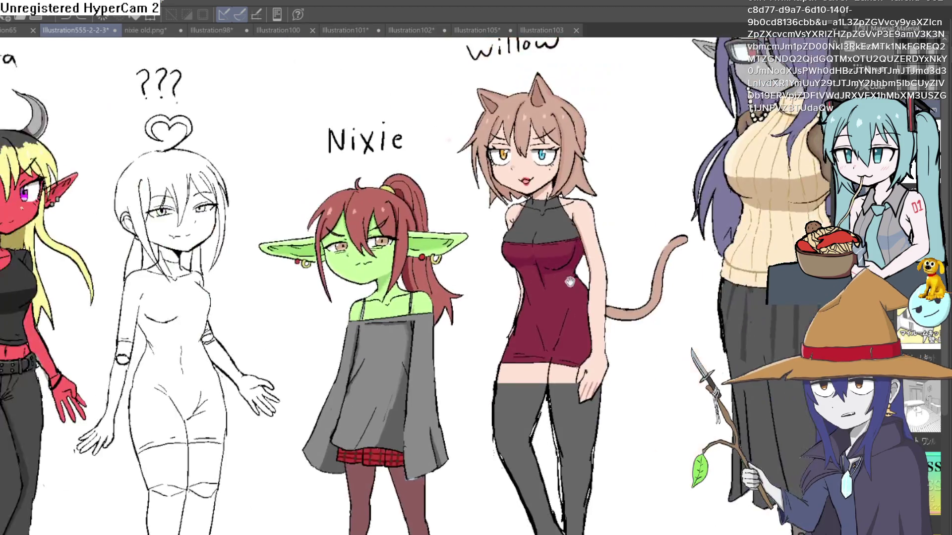
{"action": "left_click_drag", "start_coordinate": [569, 281], "coordinate": [544, 298]}
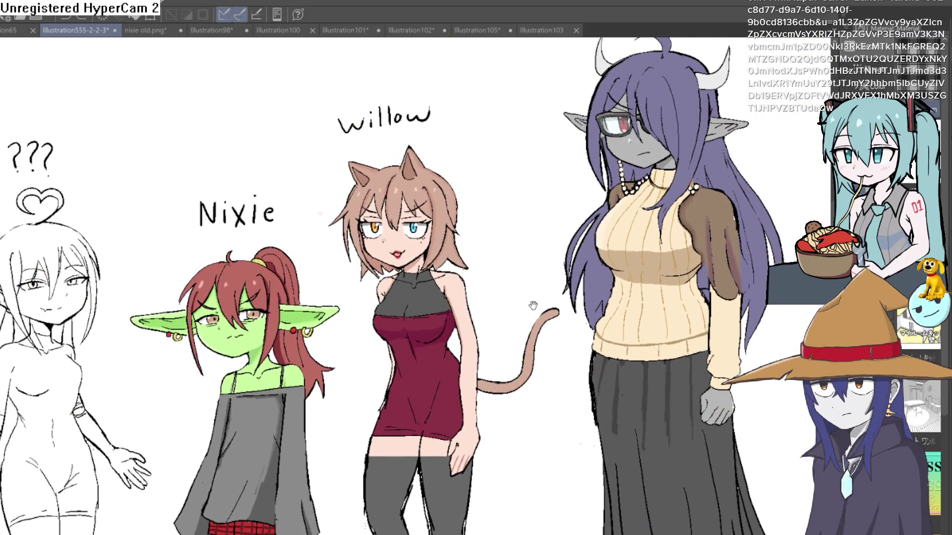
{"action": "scroll", "coordinate": [497, 270], "scroll_direction": "up", "scroll_amount": 3}
{"action": "scroll", "coordinate": [502, 278], "scroll_direction": "down", "scroll_amount": 1}
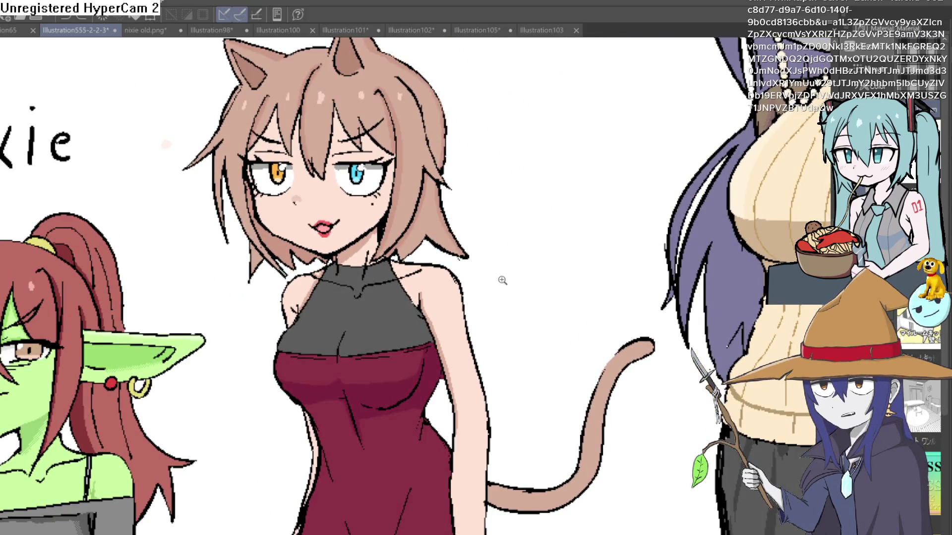
{"action": "scroll", "coordinate": [502, 281], "scroll_direction": "down", "scroll_amount": 3}
{"action": "scroll", "coordinate": [637, 280], "scroll_direction": "up", "scroll_amount": 4}
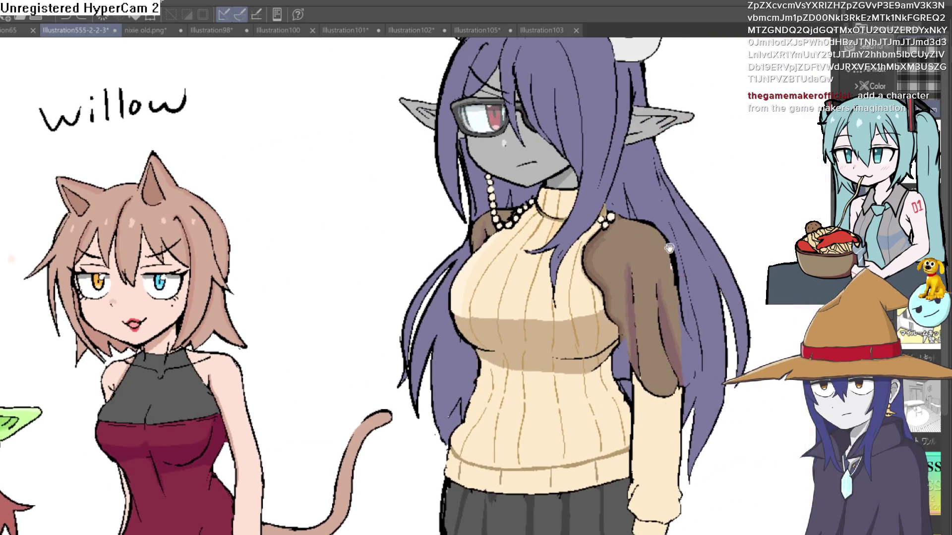
{"action": "scroll", "coordinate": [669, 248], "scroll_direction": "down", "scroll_amount": 3}
{"action": "scroll", "coordinate": [577, 282], "scroll_direction": "up", "scroll_amount": 2}
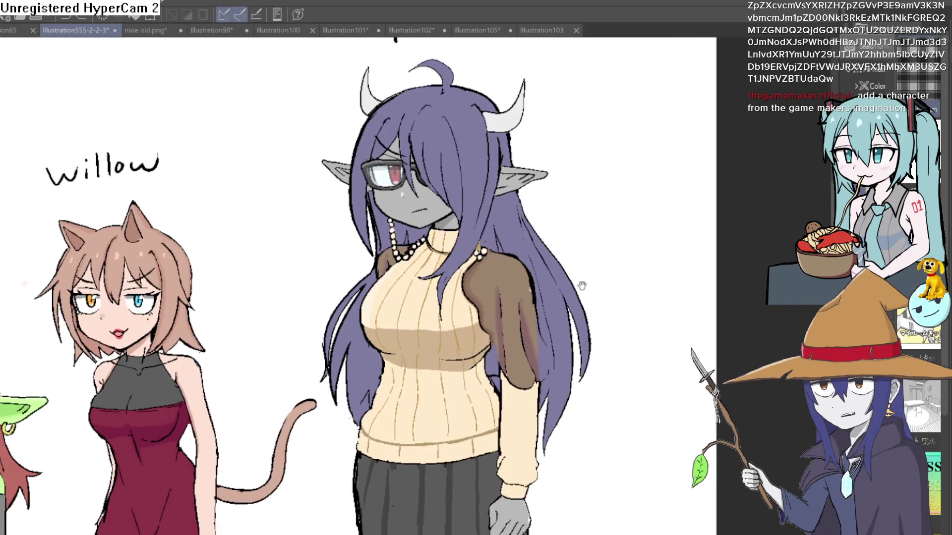
{"action": "scroll", "coordinate": [581, 286], "scroll_direction": "down", "scroll_amount": 1}
{"action": "scroll", "coordinate": [594, 288], "scroll_direction": "up", "scroll_amount": 2}
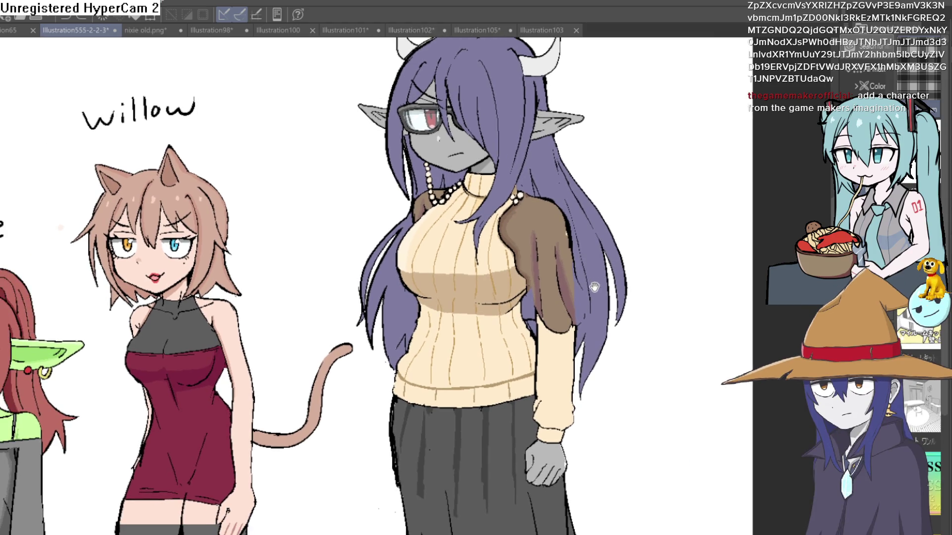
{"action": "scroll", "coordinate": [594, 287], "scroll_direction": "down", "scroll_amount": 4}
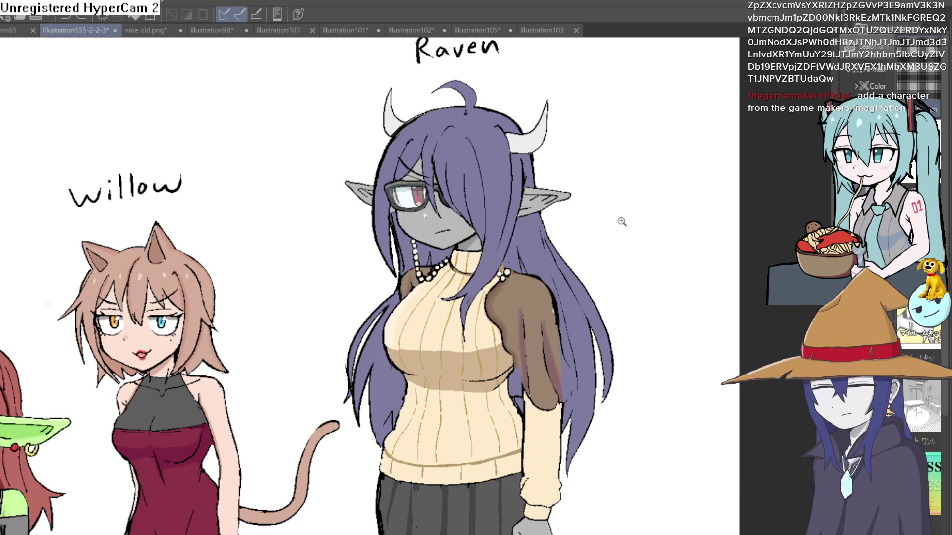
{"action": "scroll", "coordinate": [605, 251], "scroll_direction": "down", "scroll_amount": 3}
{"action": "left_click_drag", "start_coordinate": [481, 321], "coordinate": [608, 237]}
{"action": "scroll", "coordinate": [607, 237], "scroll_direction": "down", "scroll_amount": 1}
{"action": "scroll", "coordinate": [543, 276], "scroll_direction": "up", "scroll_amount": 1}
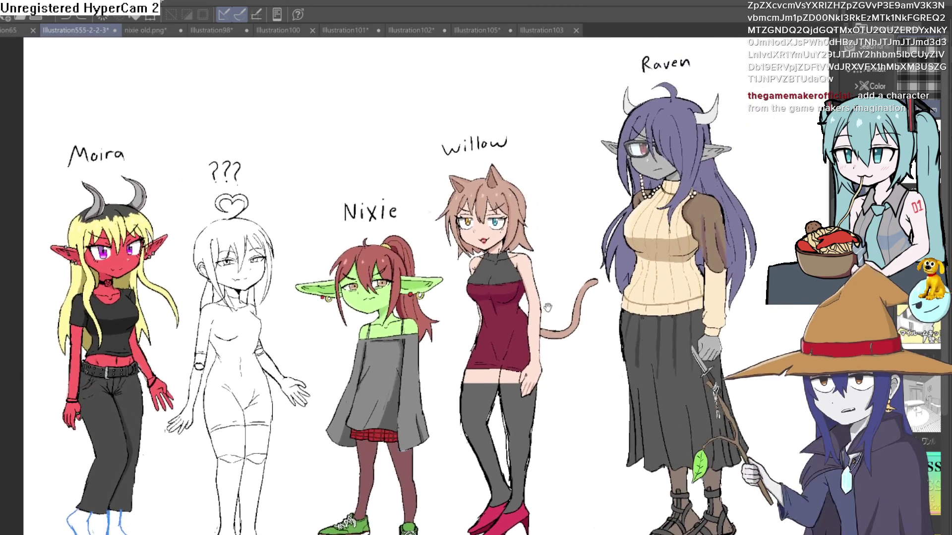
{"action": "left_click_drag", "start_coordinate": [543, 276], "coordinate": [528, 314]}
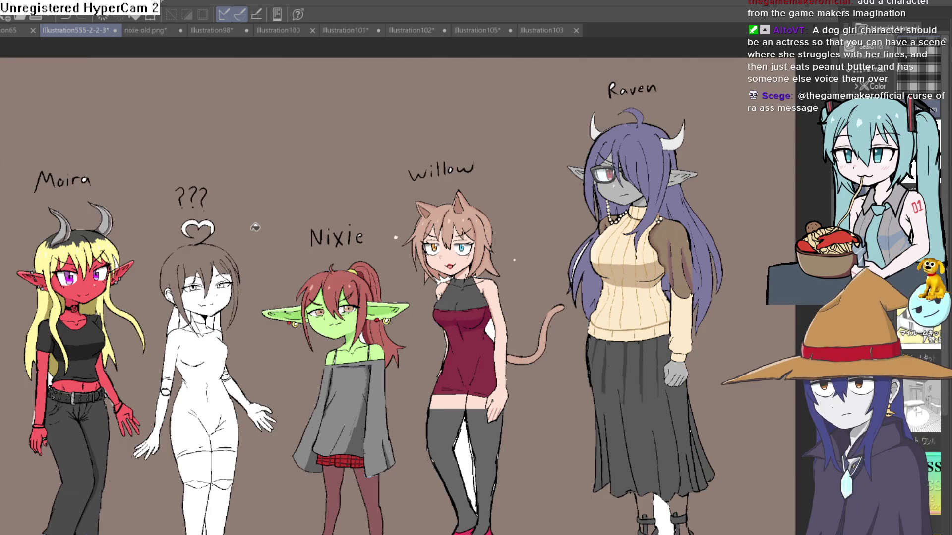
{"action": "left_click_drag", "start_coordinate": [246, 239], "coordinate": [346, 183]}
{"action": "scroll", "coordinate": [346, 184], "scroll_direction": "up", "scroll_amount": 5}
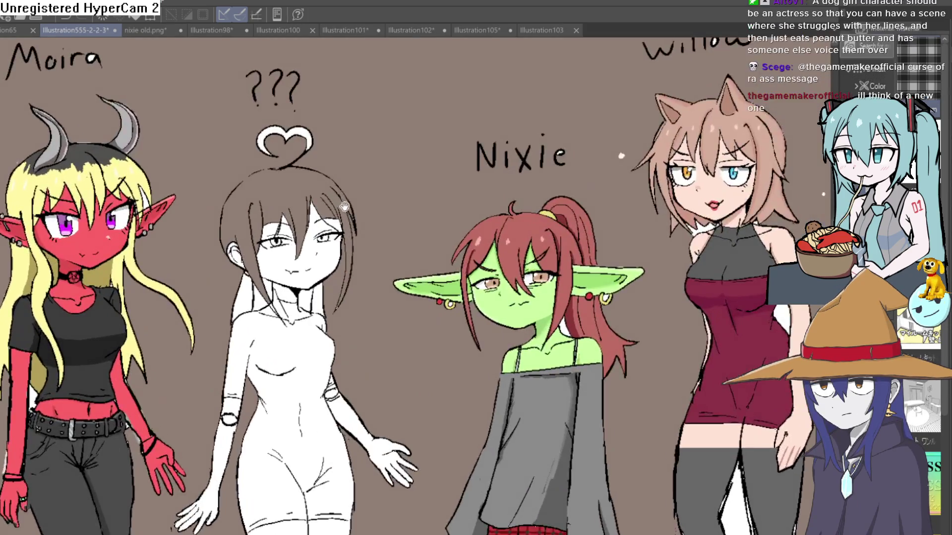
{"action": "scroll", "coordinate": [388, 178], "scroll_direction": "down", "scroll_amount": 2}
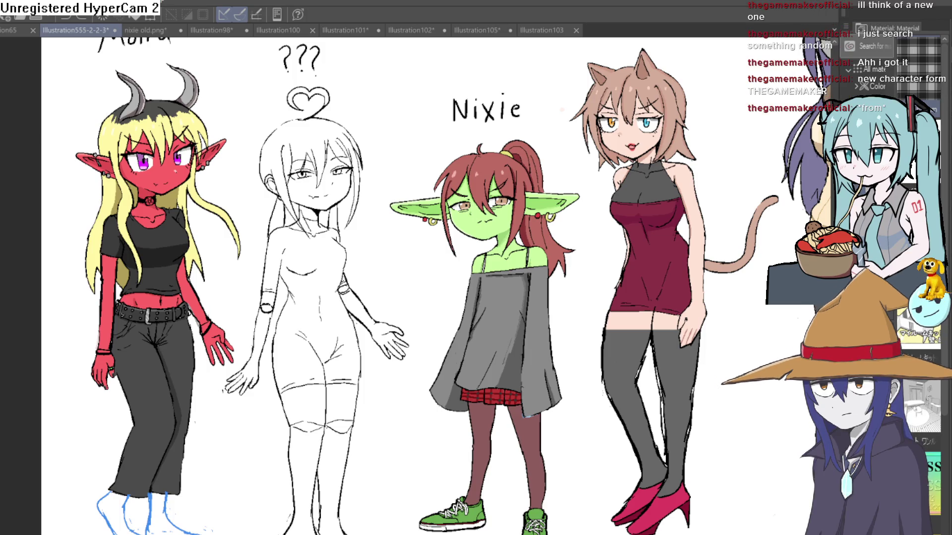
{"action": "key", "text": "alt+Tab"}
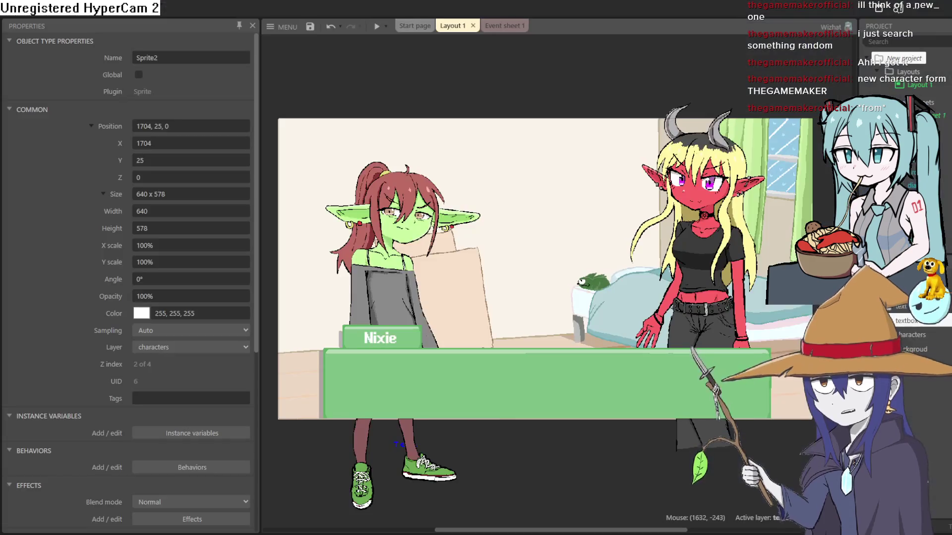
Step: Open Event sheet 1 and scroll through the typewriter dialogue, nixie tween and audio events
{"action": "left_click", "coordinate": [493, 25]}
{"action": "scroll", "coordinate": [615, 373], "scroll_direction": "up", "scroll_amount": 2}
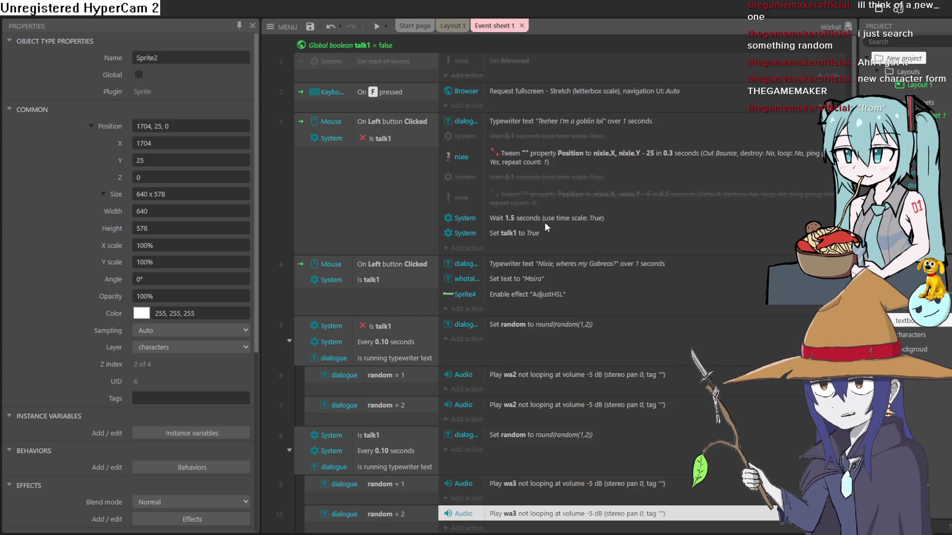
{"action": "scroll", "coordinate": [544, 222], "scroll_direction": "down", "scroll_amount": 2}
{"action": "scroll", "coordinate": [543, 214], "scroll_direction": "up", "scroll_amount": 2}
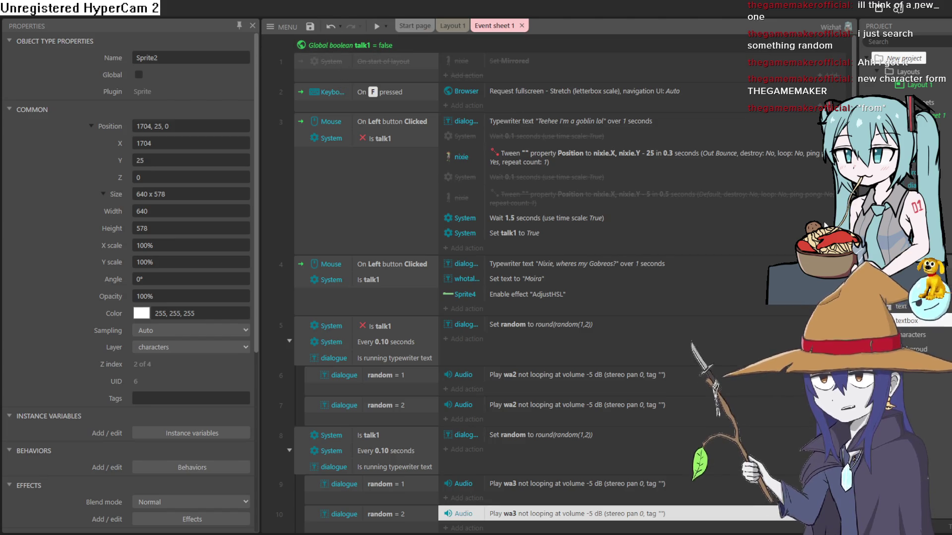
{"action": "scroll", "coordinate": [449, 339], "scroll_direction": "down", "scroll_amount": 2}
{"action": "scroll", "coordinate": [427, 299], "scroll_direction": "up", "scroll_amount": 2}
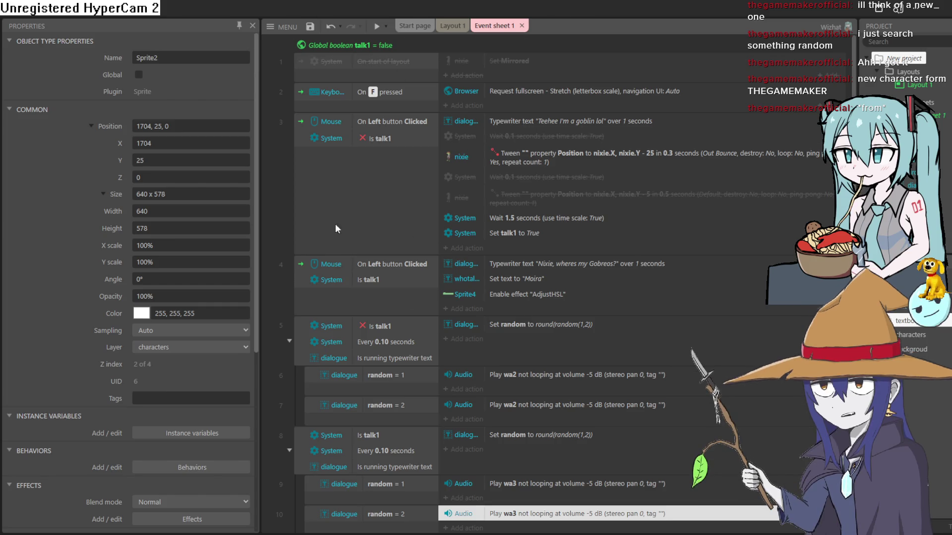
{"action": "scroll", "coordinate": [472, 200], "scroll_direction": "down", "scroll_amount": 2}
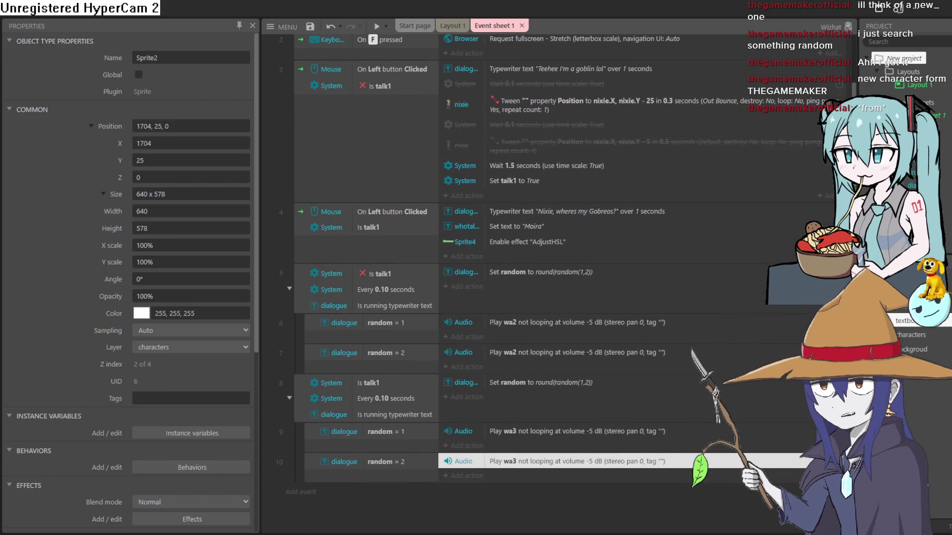
{"action": "scroll", "coordinate": [371, 358], "scroll_direction": "up", "scroll_amount": 2}
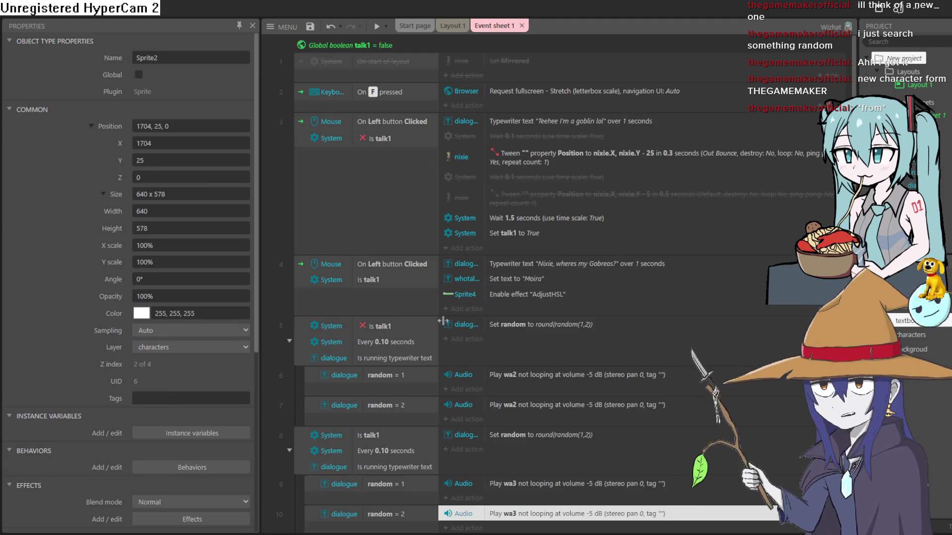
{"action": "scroll", "coordinate": [443, 281], "scroll_direction": "down", "scroll_amount": 2}
{"action": "scroll", "coordinate": [505, 294], "scroll_direction": "up", "scroll_amount": 2}
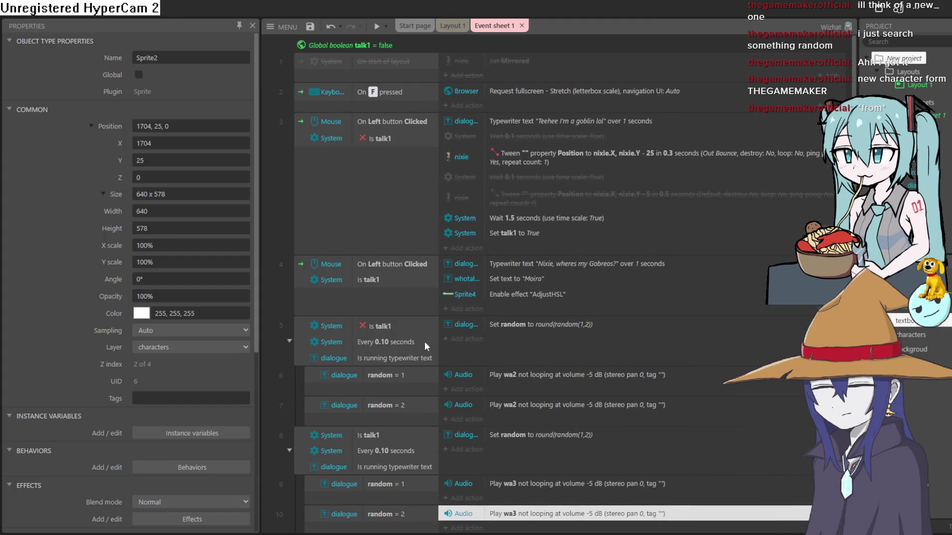
{"action": "scroll", "coordinate": [446, 201], "scroll_direction": "down", "scroll_amount": 1}
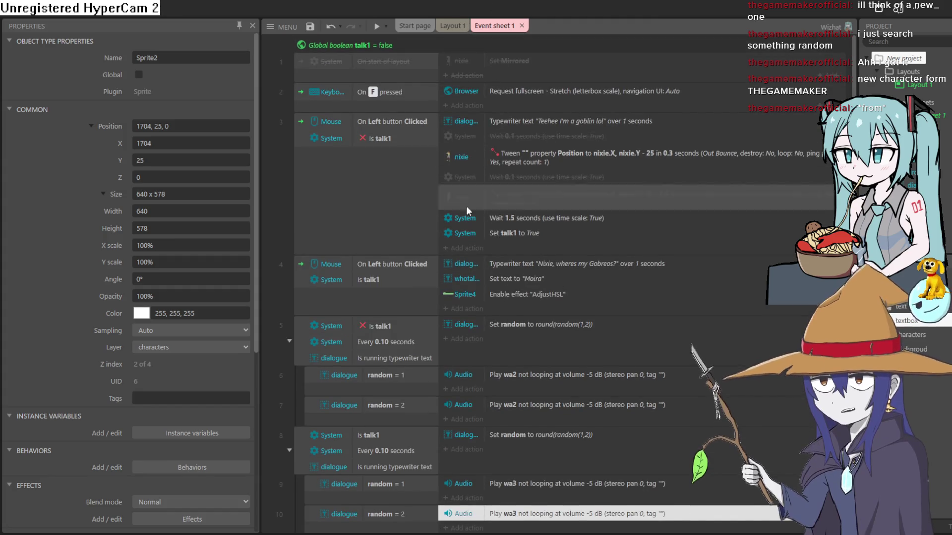
{"action": "scroll", "coordinate": [451, 144], "scroll_direction": "down", "scroll_amount": 2}
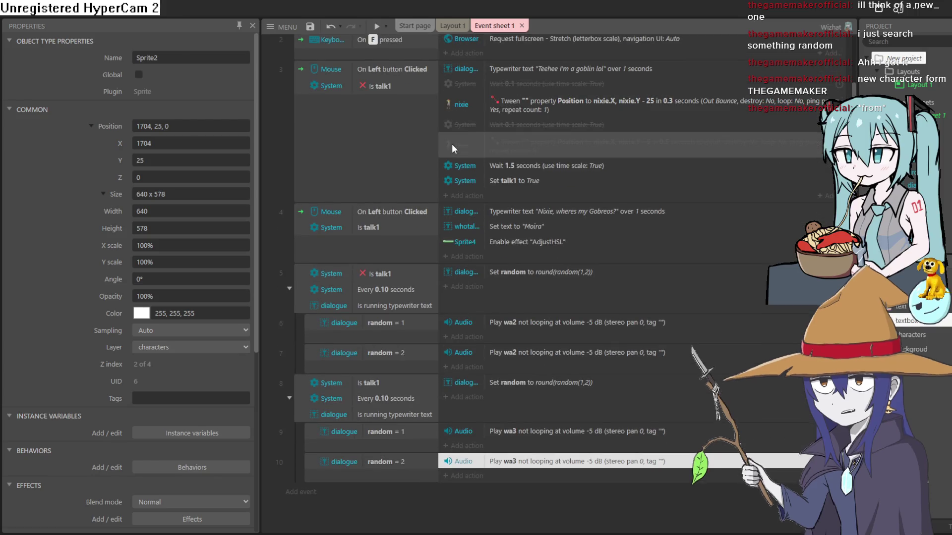
{"action": "scroll", "coordinate": [451, 144], "scroll_direction": "up", "scroll_amount": 2}
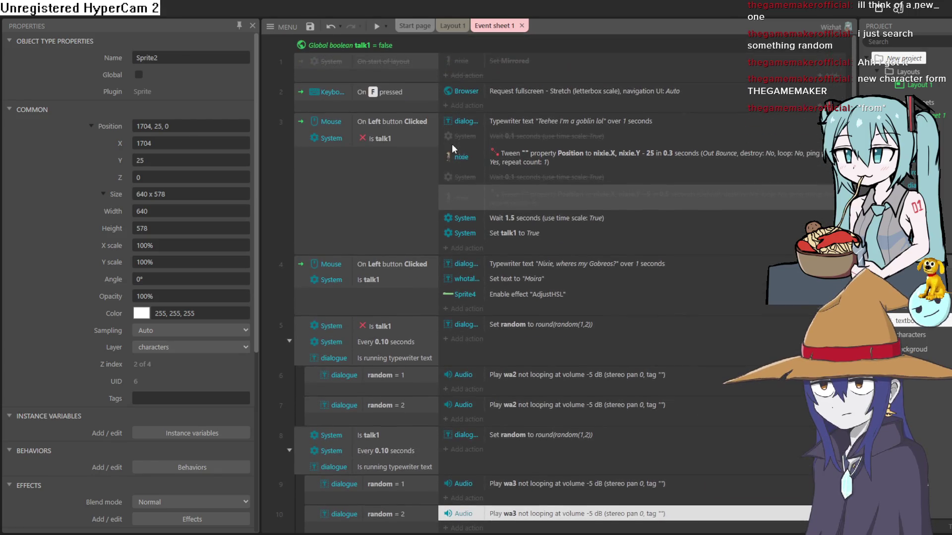